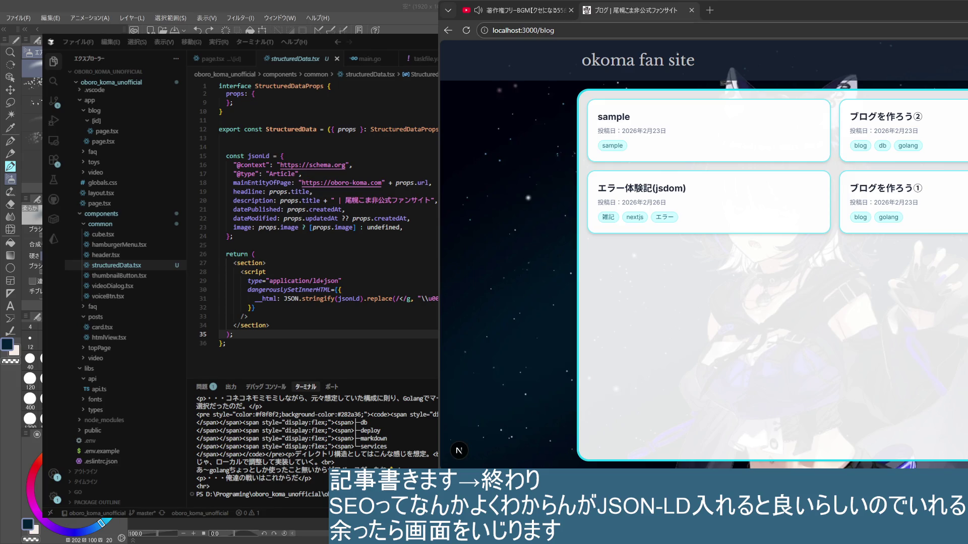
- Switch to Obsidian's SEO note and remove the stray closing 」 from its last line
key("alt+Tab")
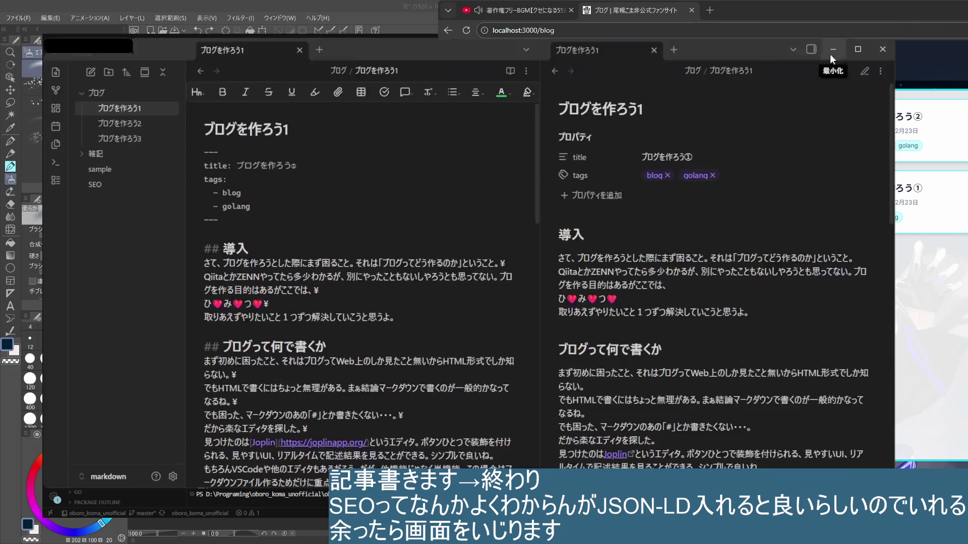
left_click(111, 191)
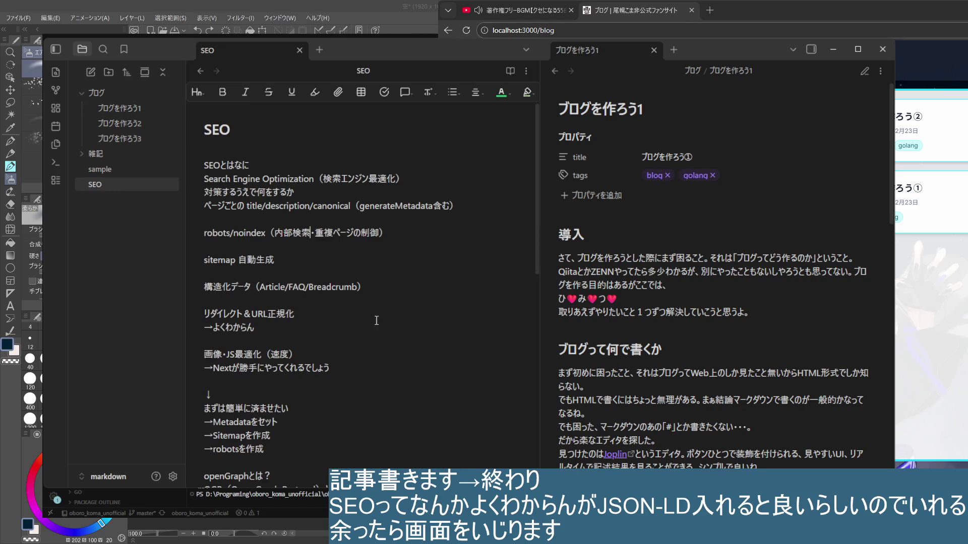
scroll(359, 296, "down", 5)
scroll(388, 396, "down", 3)
scroll(387, 396, "up", 3)
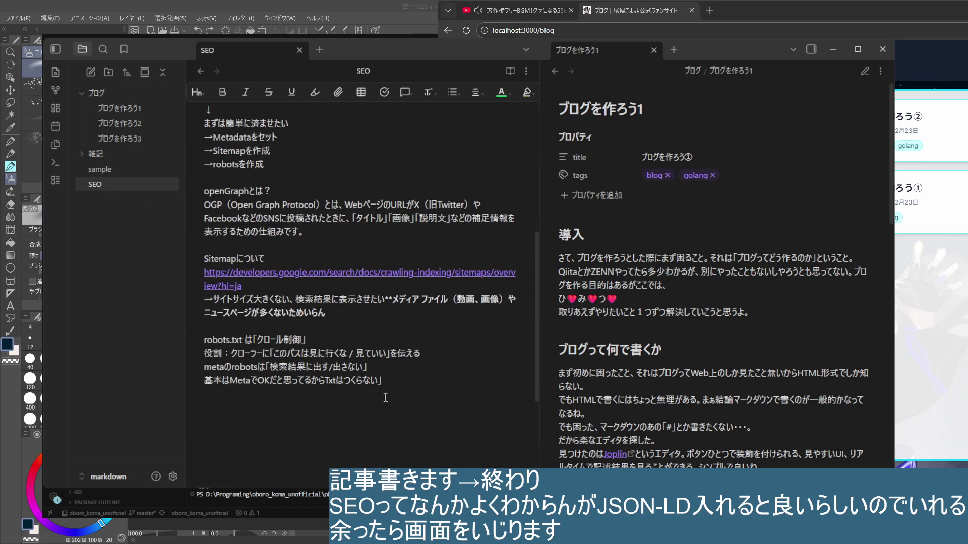
left_click(375, 382)
key("BackSpace")
key("Return")
type("Json")
type("ld")
- Add a new line reading jsonldについて, fixing the capital J and the mistyped すいて
key("Home")
key("Delete")
type("j")
key("End")
key("Return")
type("にすいて")
key("Return")
key("BackSpace")
key("BackSpace")
key("BackSpace")
type("ついて")
key("Return")
type("いったん")
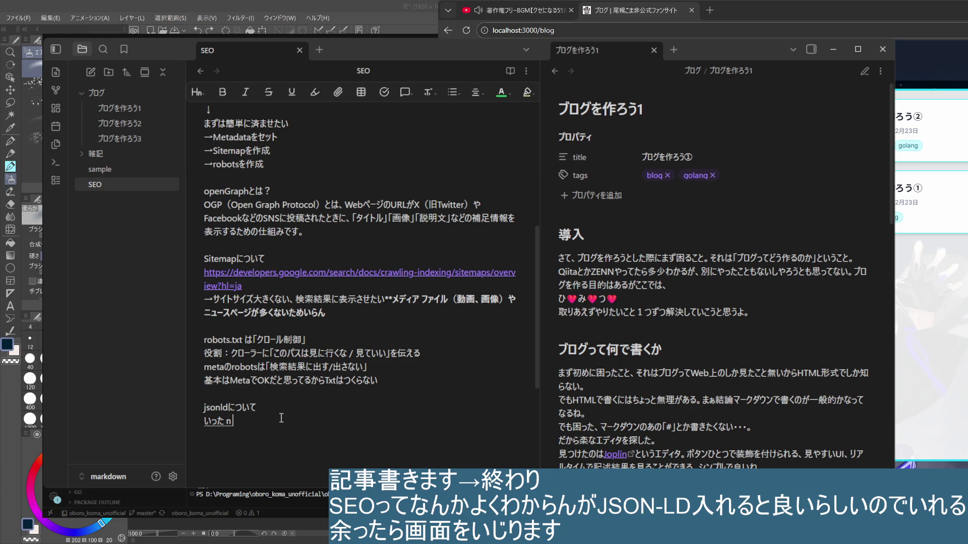
type("い")
- Write 一旦以下は固定で入れとくといい and paste the jsonLd snippet beneath it
key("BackSpace")
key("BackSpace")
key("BackSpace")
key("BackSpace")
key("BackSpace")
type("いった一旦")
type("以下は")
key("Return")
type("固定で")
key("Return")
type("いれとく")
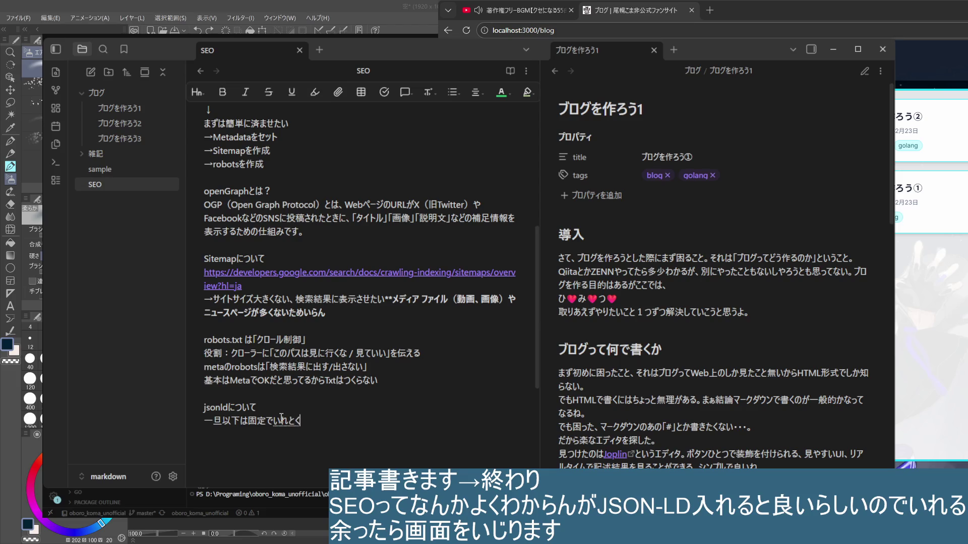
key("space")
key("Return")
type("といい")
key("Return")
key("Return")
key("ctrl+v")
scroll(287, 416, "down", 5)
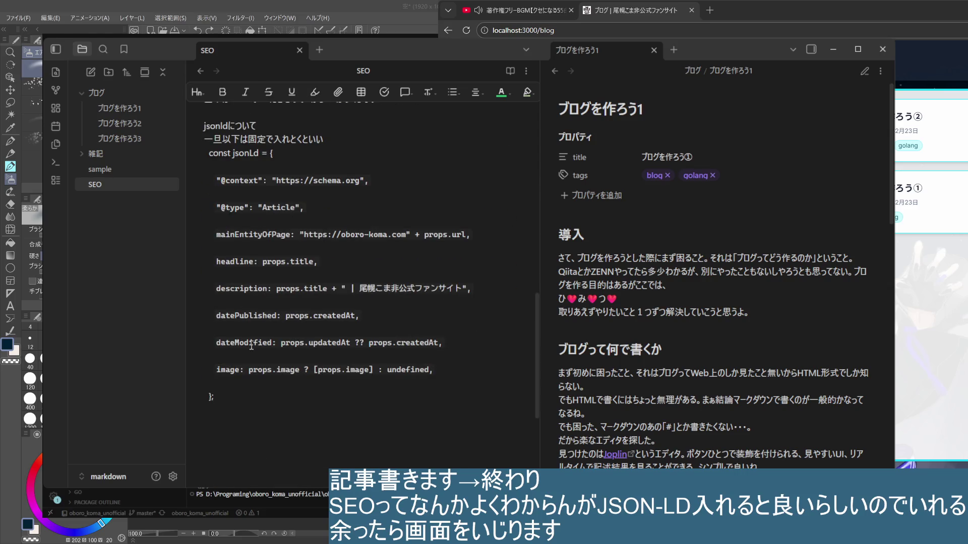
- Remove the blank lines between the pasted jsonLd entries so the object is compact
key("BackSpace")
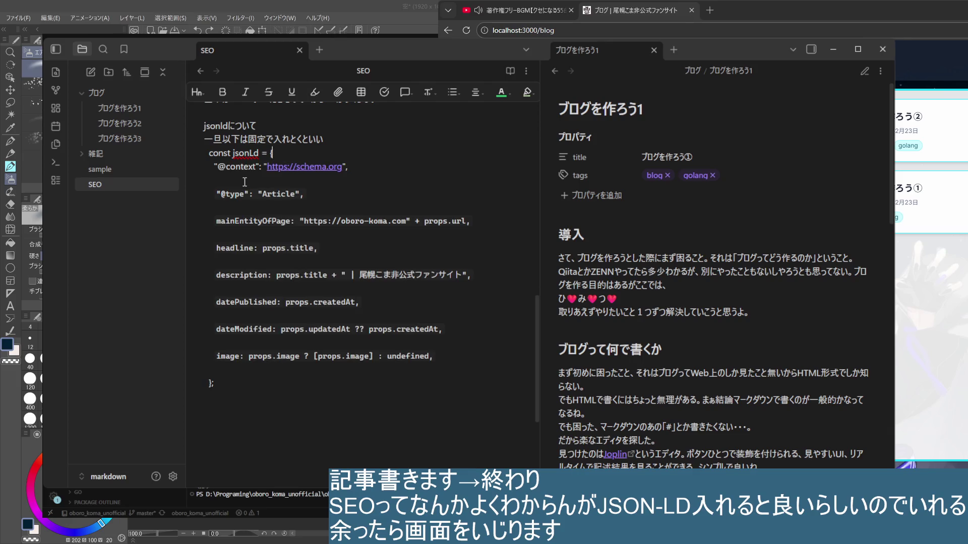
key("Down")
key("BackSpace")
key("Down")
key("Down")
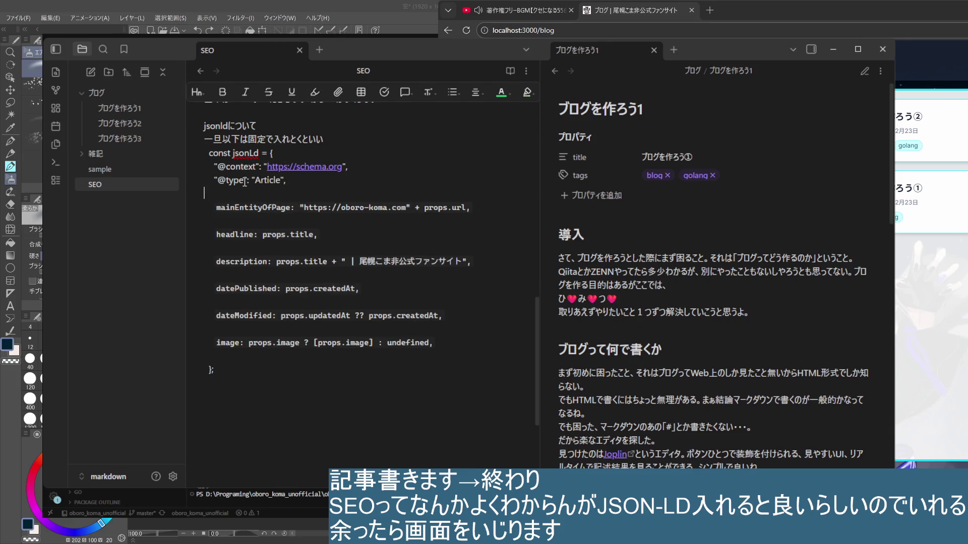
key("BackSpace")
key("Down")
key("Down")
key("BackSpace")
key("Down")
key("Down")
key("BackSpace")
key("Down")
key("BackSpace")
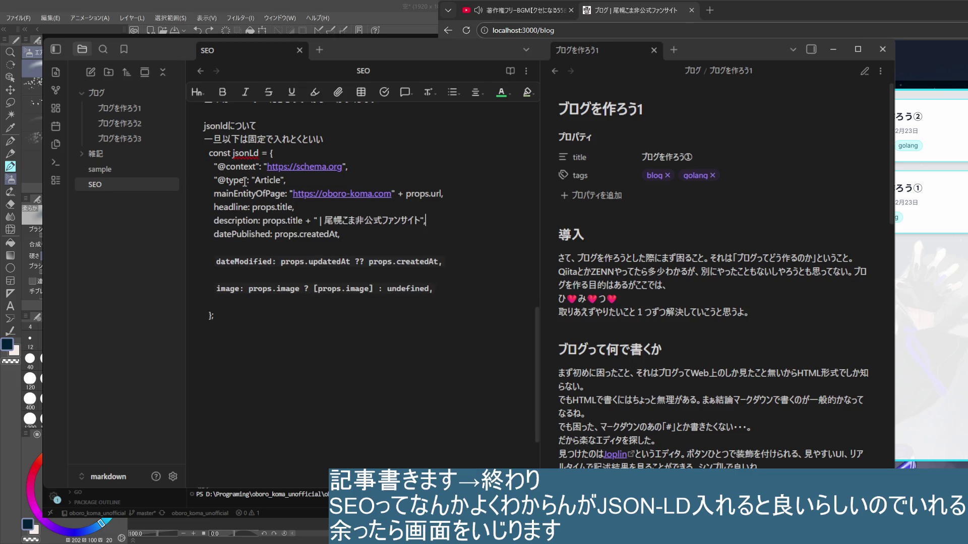
key("Down")
key("BackSpace")
key("Down")
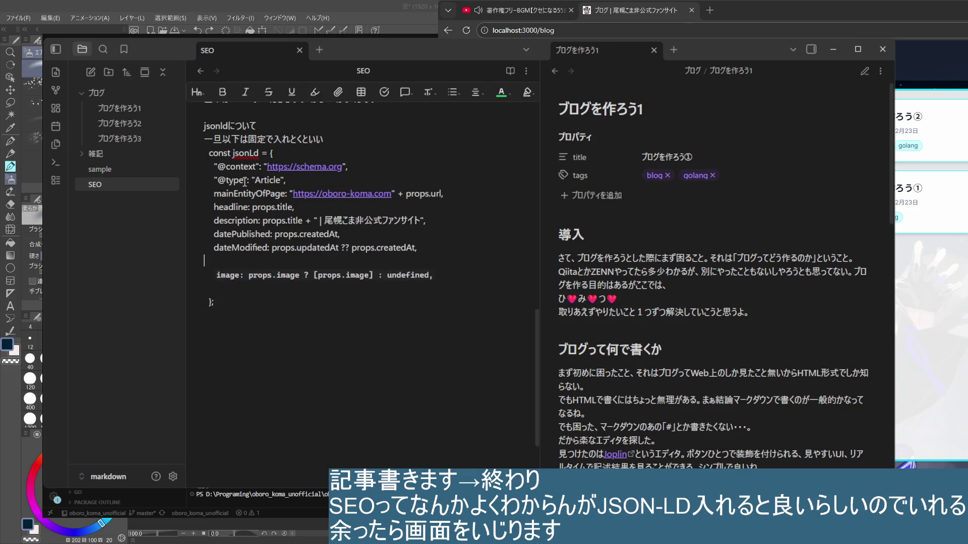
key("BackSpace")
key("Down")
key("BackSpace")
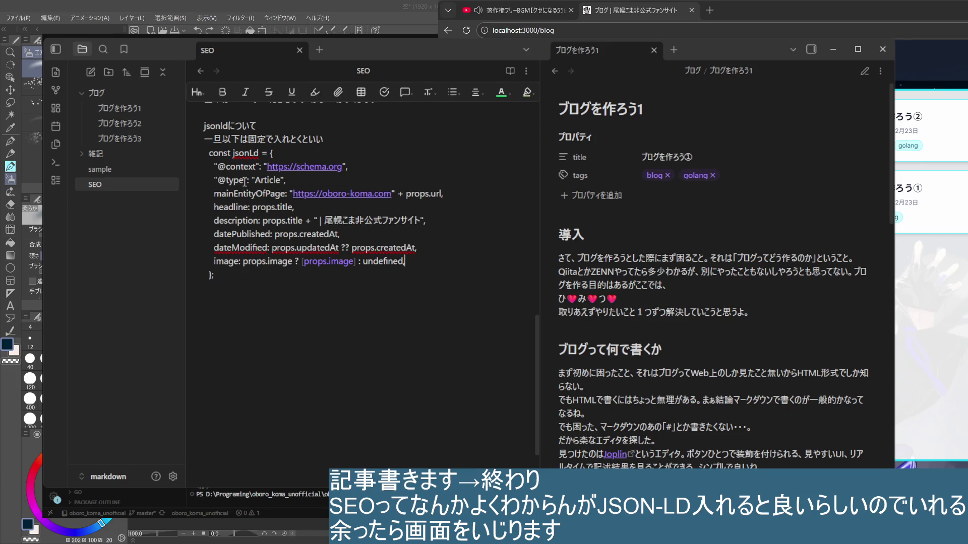
triple_click(366, 160)
key("BackSpace")
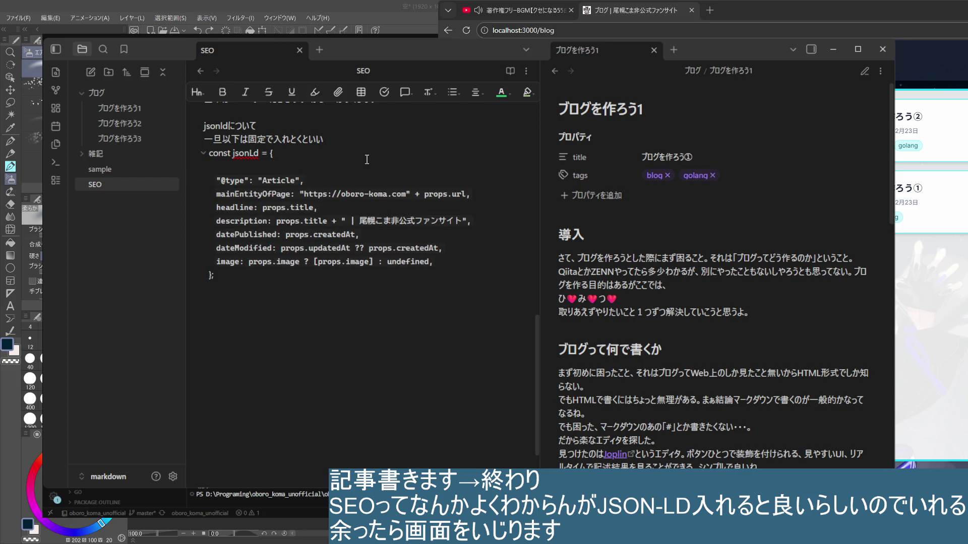
key("ctrl+z")
left_click(397, 318)
scroll(263, 258, "up", 5)
scroll(262, 257, "down", 3)
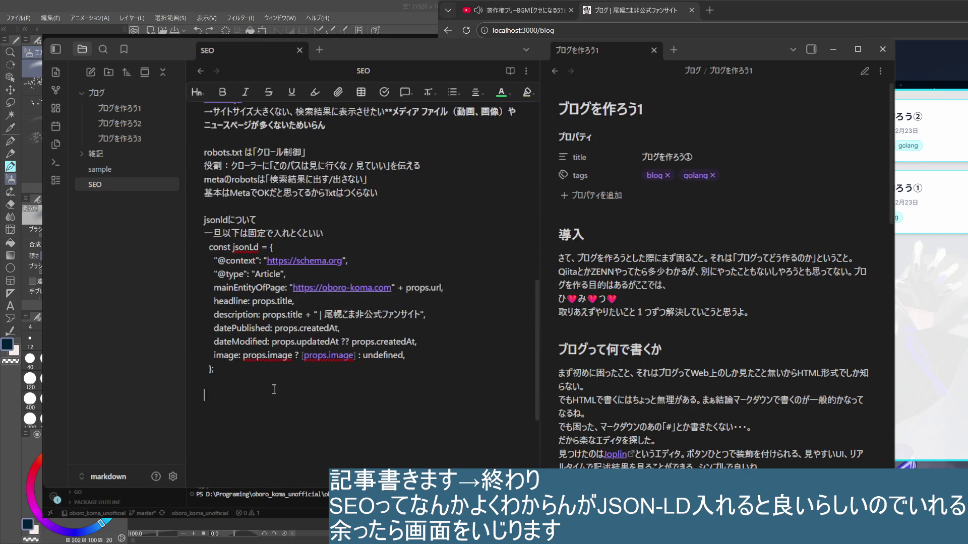
left_click(392, 234)
left_click_drag(244, 381, 178, 248)
left_click(426, 90)
left_click(412, 112)
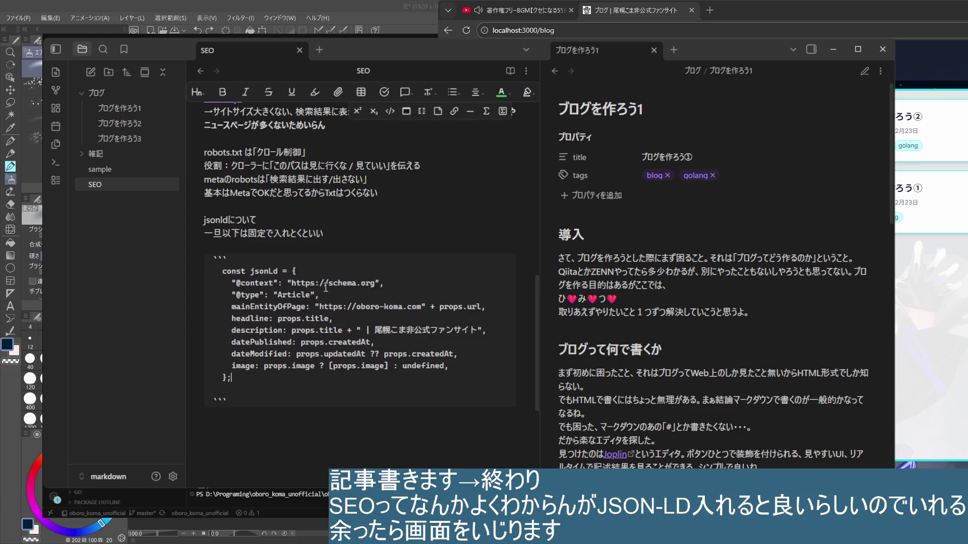
- Add a // 固定 comment line right under const jsonLd = {
left_click(288, 273)
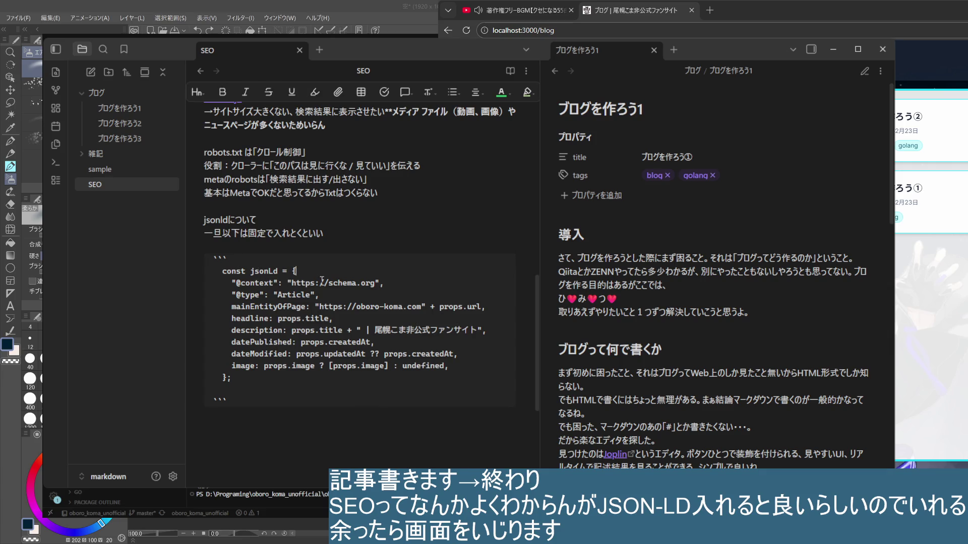
key("Return")
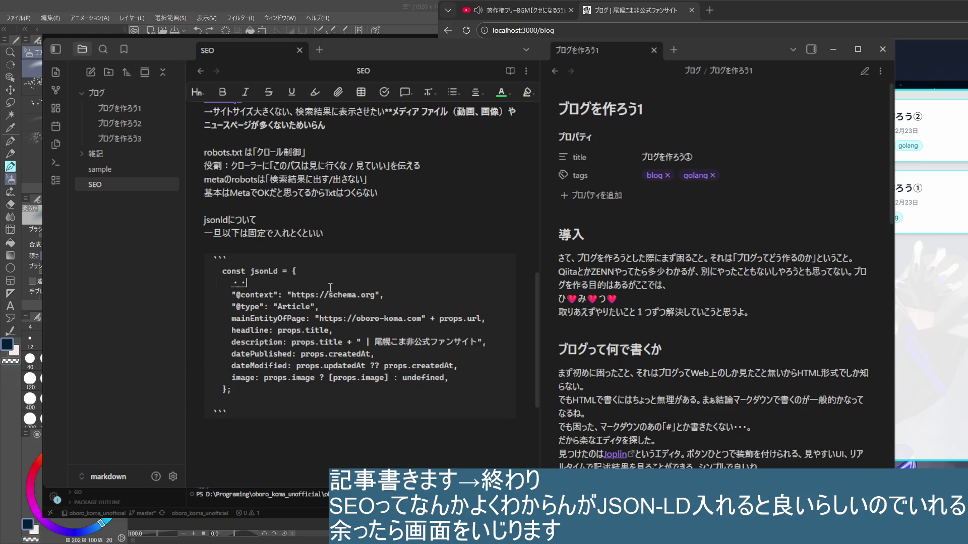
type("//")
type("固定")
left_click(405, 302)
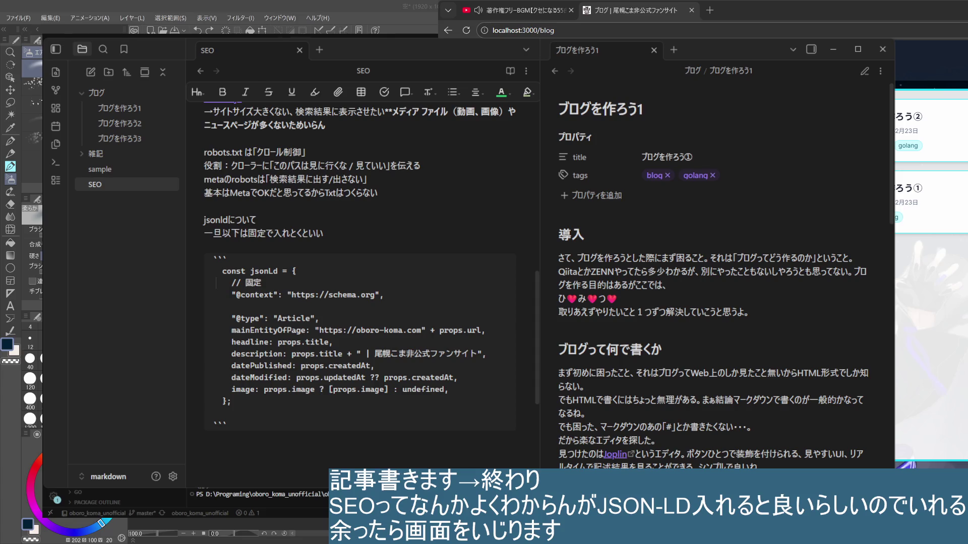
left_click(223, 237)
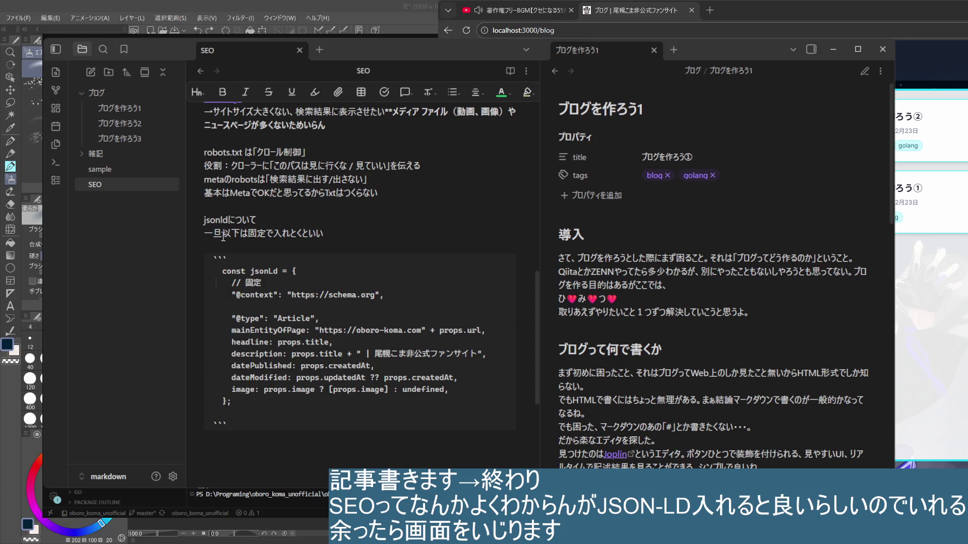
left_click(338, 237)
left_click(270, 306)
type("// https://schema.org/docs/full.htmlから")
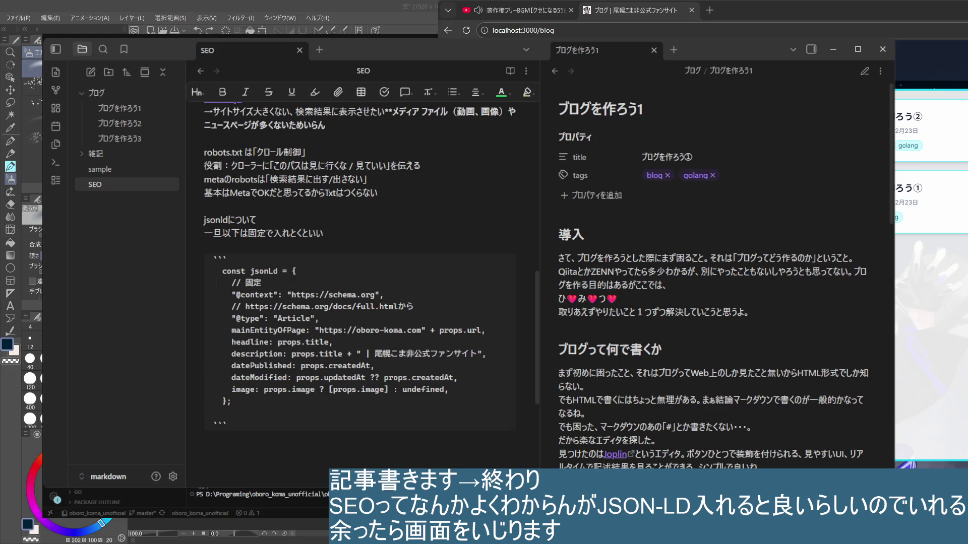
key("BackSpace")
key("BackSpace")
type("にある")
key("Return")
key("Return")
type("//")
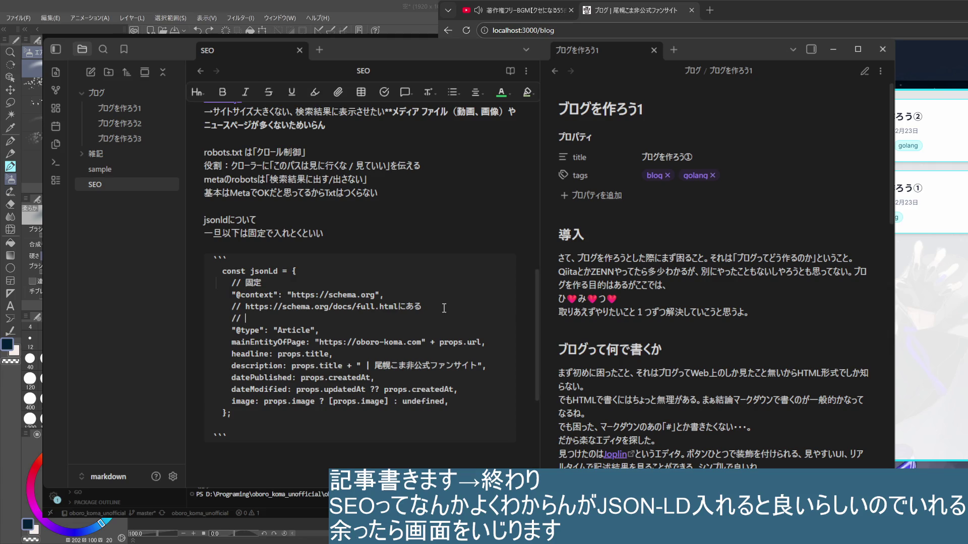
left_click(409, 297)
key("Return")
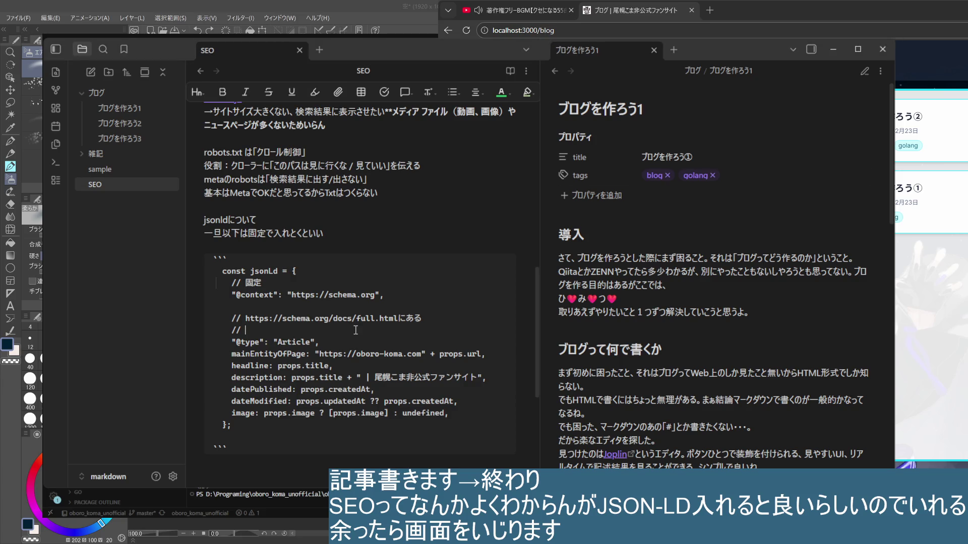
- Paste the schemas.html link and 「Look up a term」 TermFinder heading into the second comment, stripping asterisks
type("https://schema.org/docs/schemas.html")
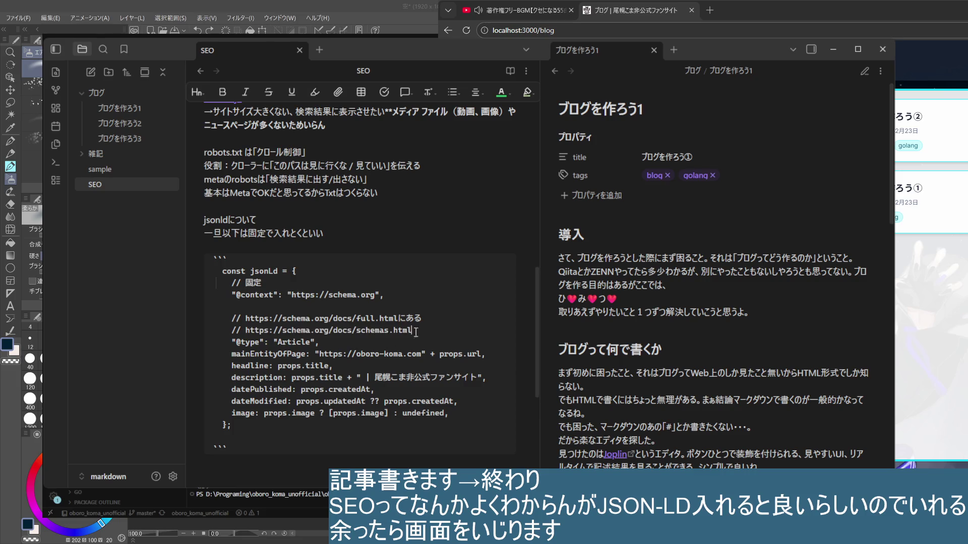
type("の")
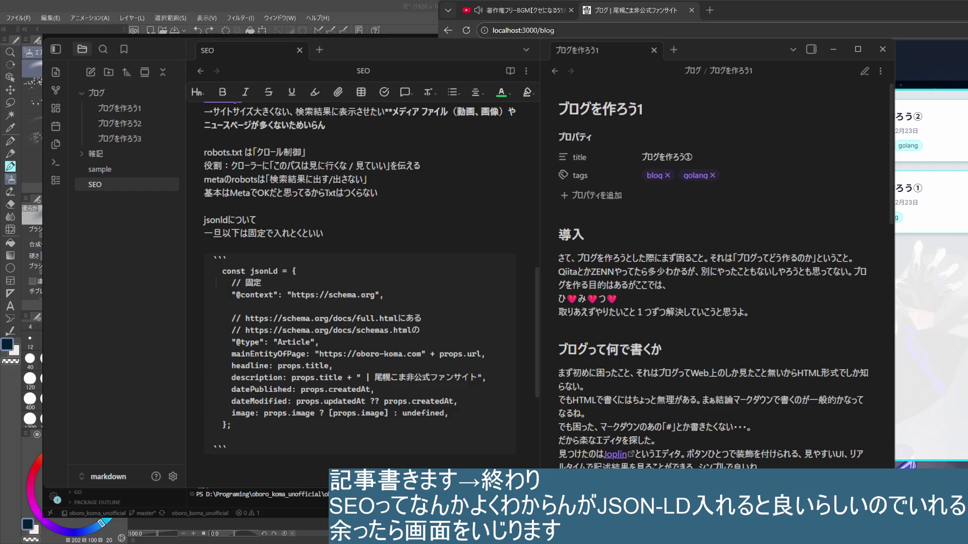
type("「」")
type("**Look up a term using the Term_Finder_**")
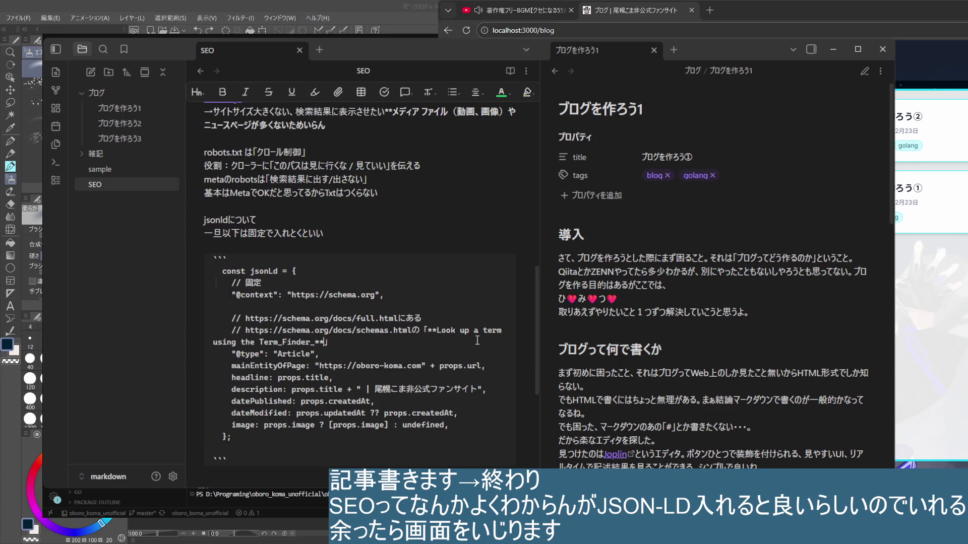
key("BackSpace")
key("BackSpace")
key("Up")
key("Right")
key("Right")
key("Right")
key("Right")
key("Right")
key("Right")
key("Right")
key("BackSpace")
key("BackSpace")
key("Right")
key("Right")
key("Right")
key("Right")
key("Right")
key("Right")
key("Right")
key("Right")
key("Right")
key("Right")
key("Right")
key("Right")
key("Right")
key("Right")
key("BackSpace")
key("Right")
key("Right")
key("Right")
type("で")
type("検索も")
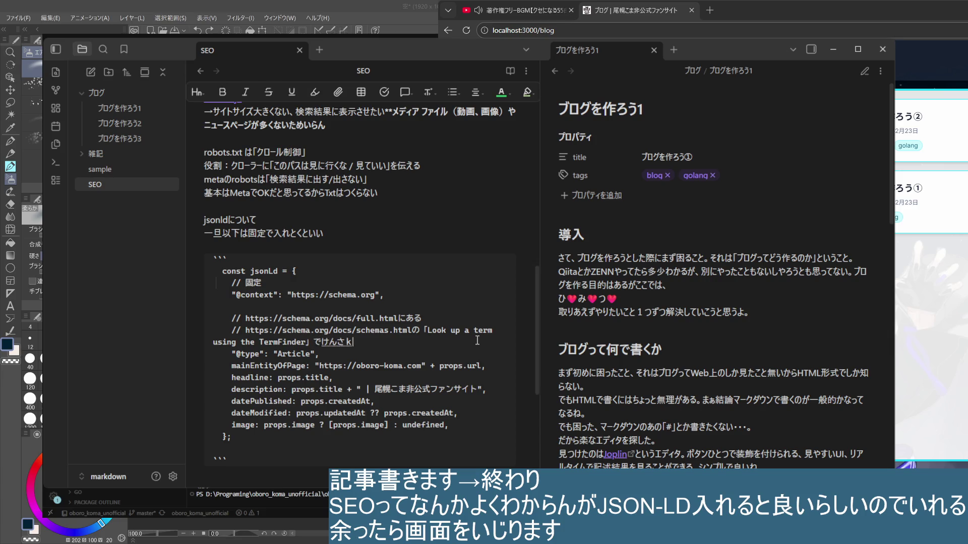
key("Return")
type("で")
key("Return")
type("きる")
key("space")
key("Return")
left_click(345, 349)
key("Return")
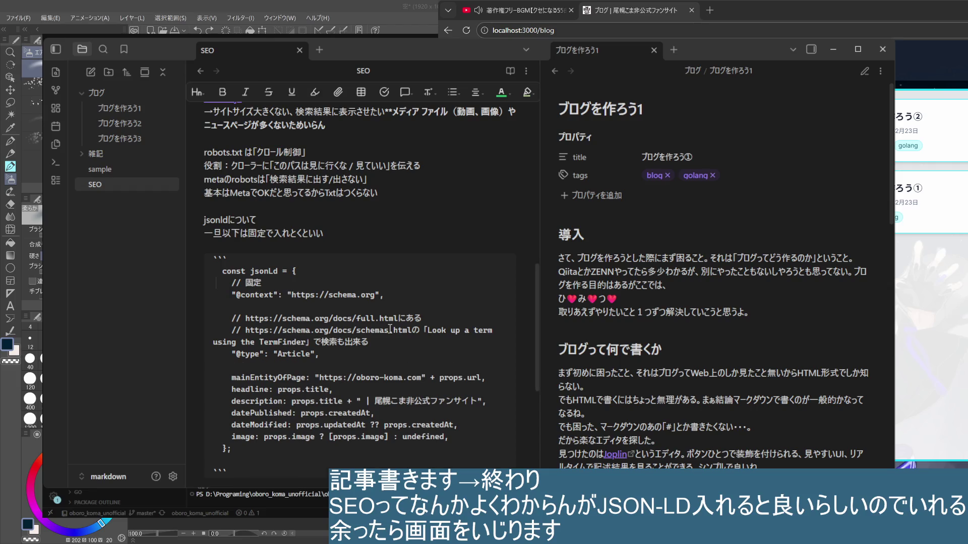
key("Return")
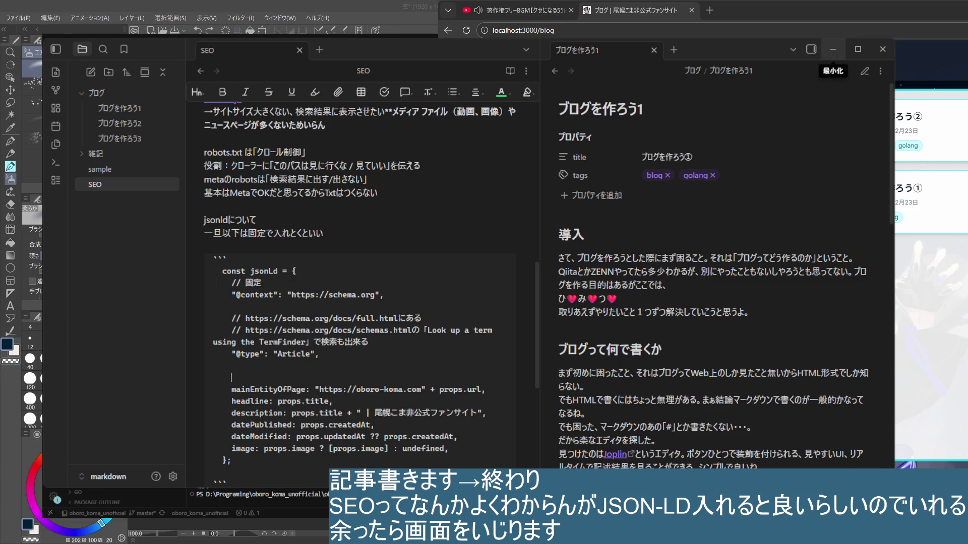
left_click(832, 50)
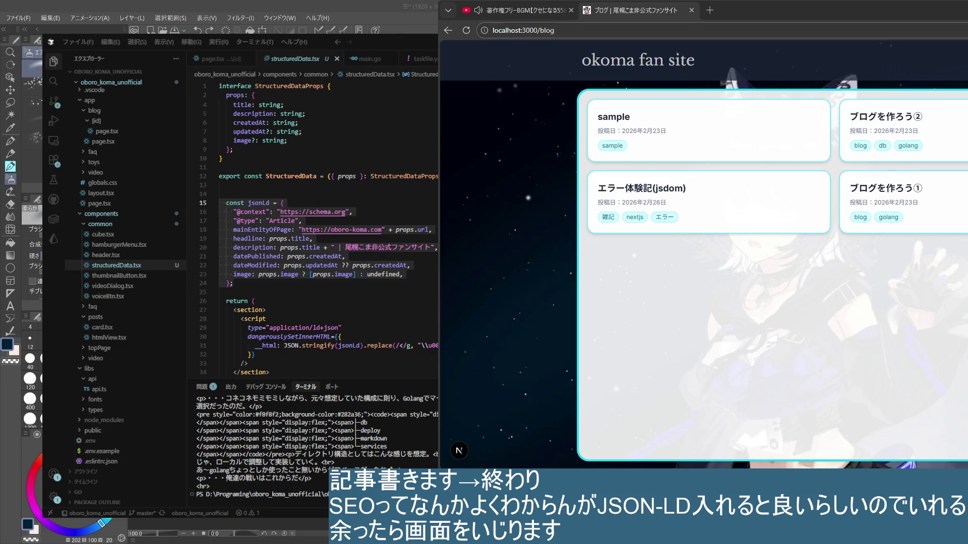
key("ctrl+t")
type("https://www.oborokoma-fan.com")
key("Return")
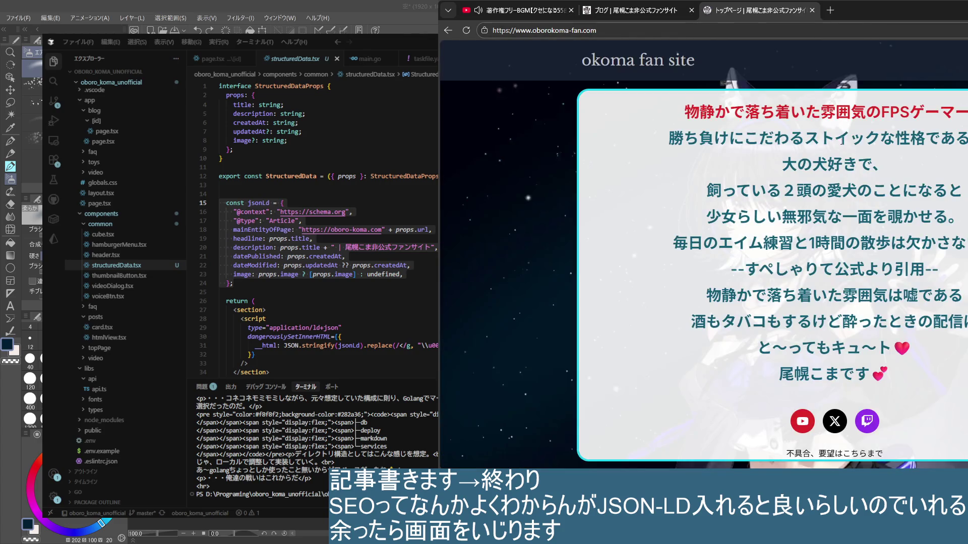
left_click(961, 61)
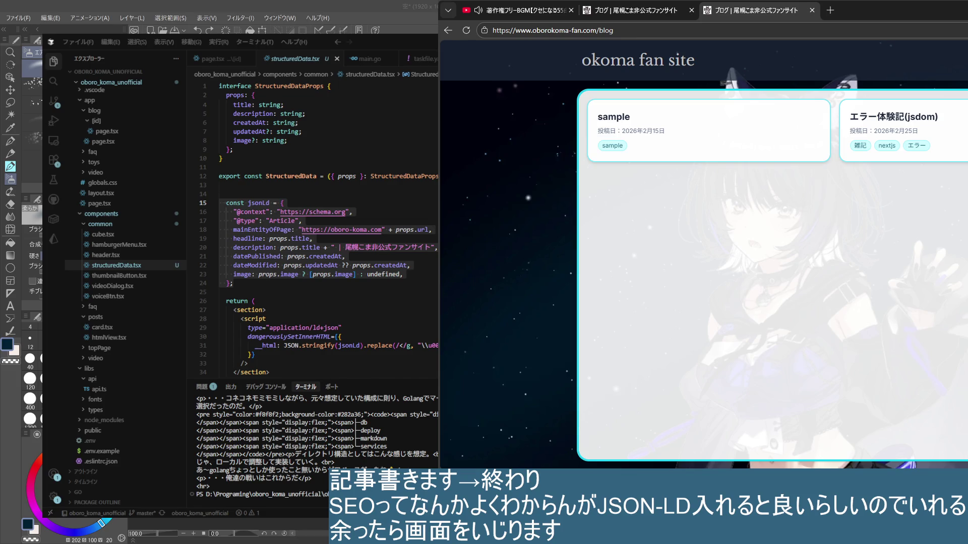
left_click(466, 30)
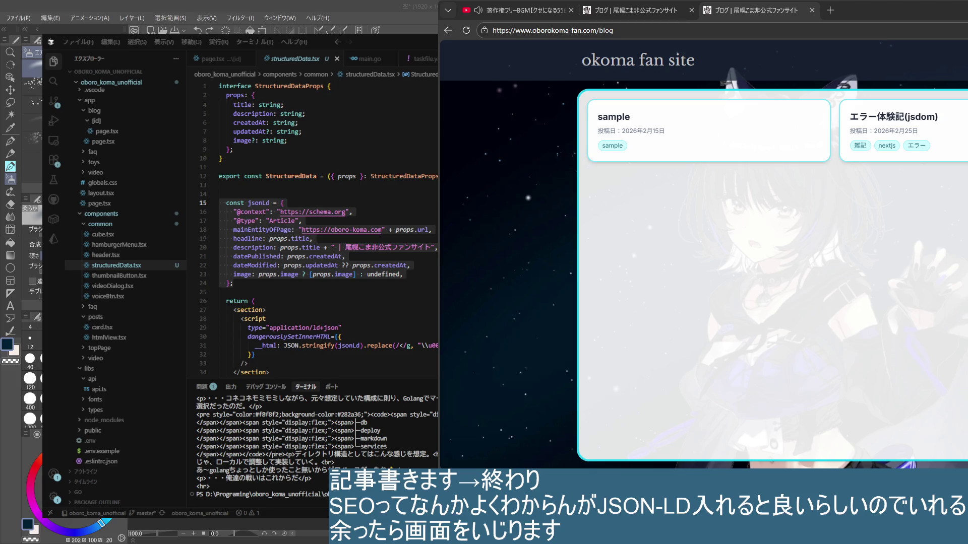
left_click(800, 163)
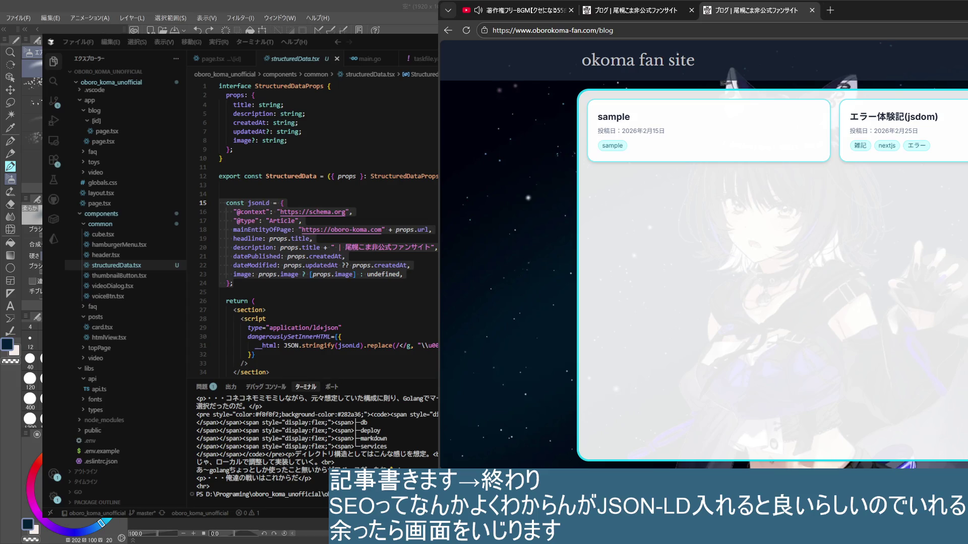
- Review the JSON-LD object in structuredData.tsx, then bring the SEO note's snippet back up
left_click(302, 292)
scroll(388, 315, "down", 2)
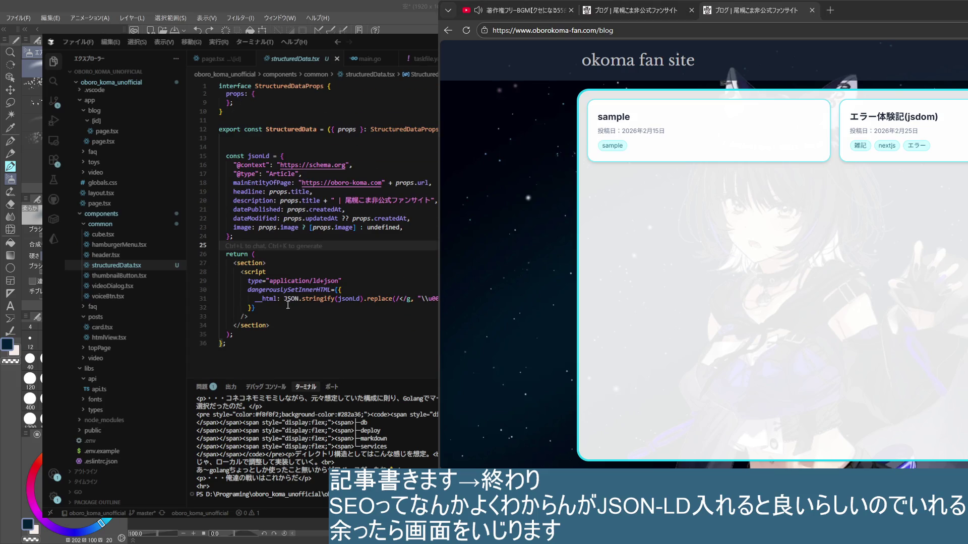
left_click(313, 335)
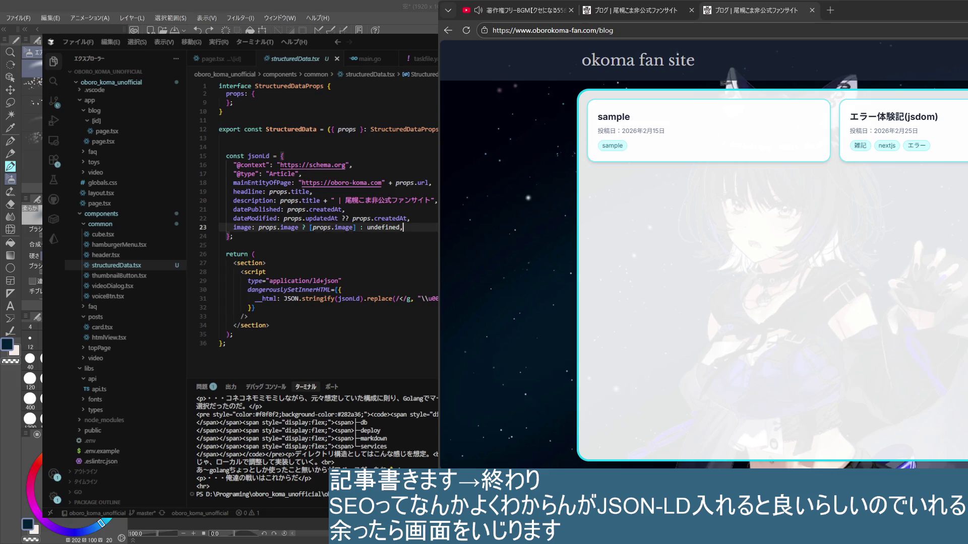
left_click(301, 174)
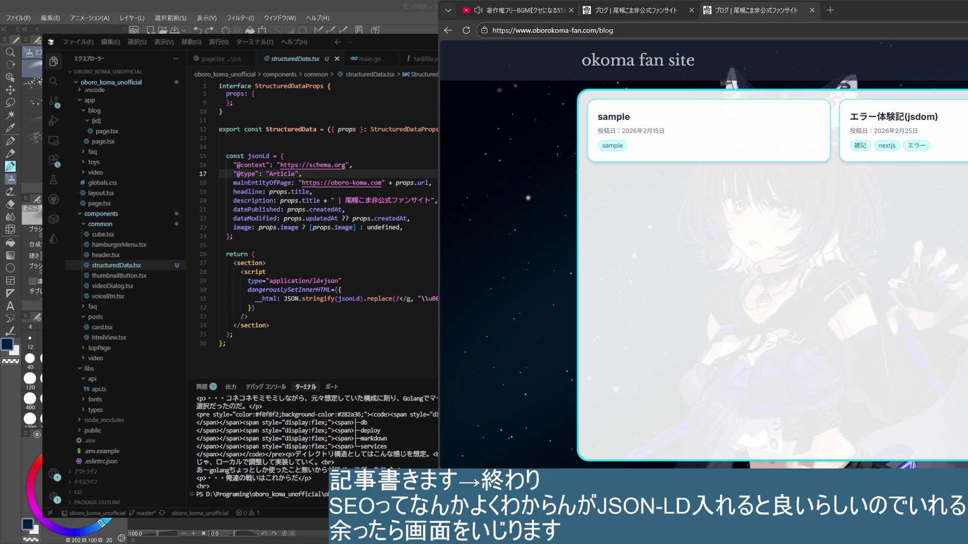
key("alt+Tab")
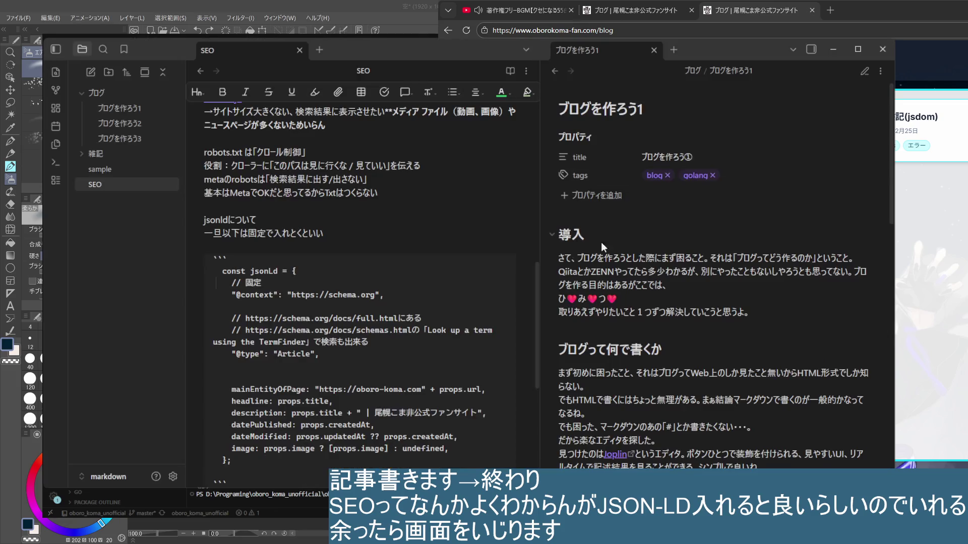
left_click(331, 380)
scroll(332, 380, "down", 3)
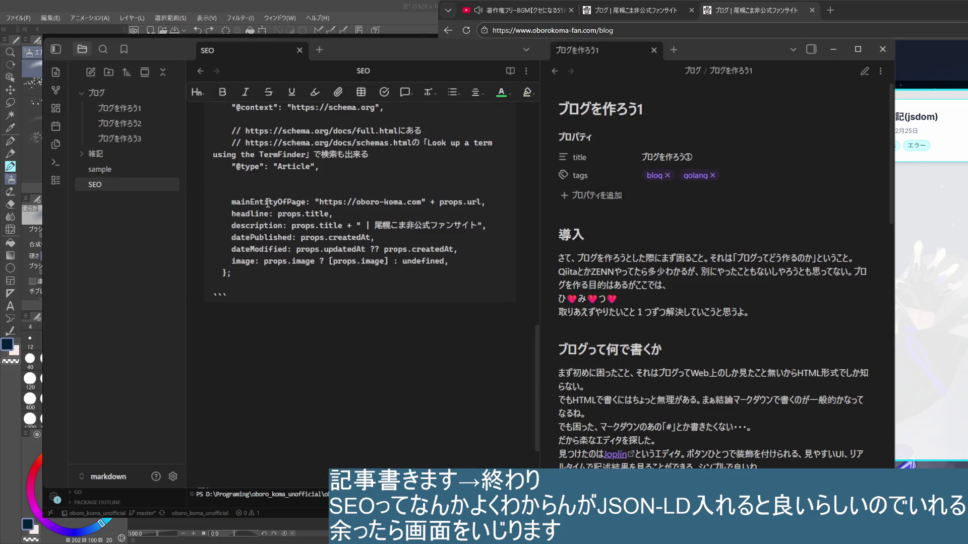
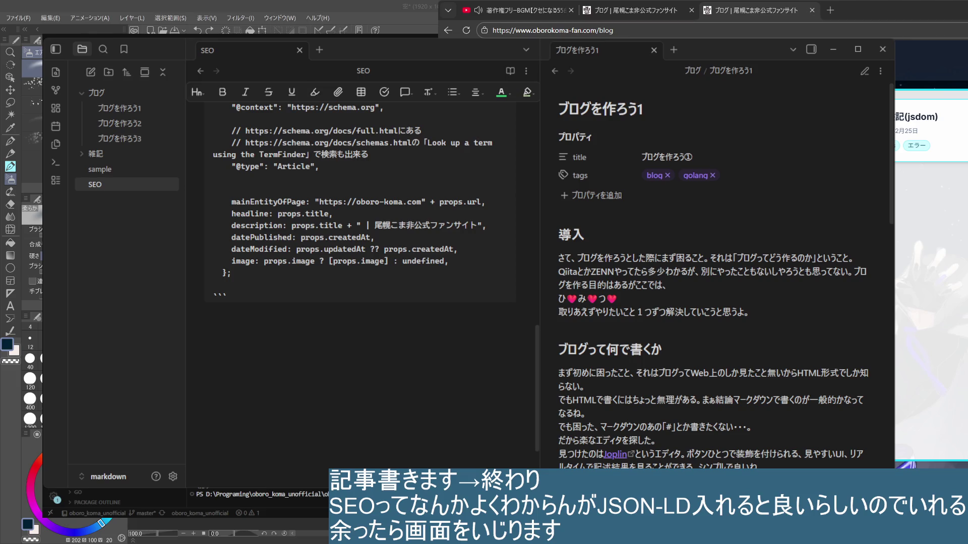
- Reload the blog page, then add the Google structured-data gallery link under the 'jsonldについて' heading
key("ctrl+l")
key("Return")
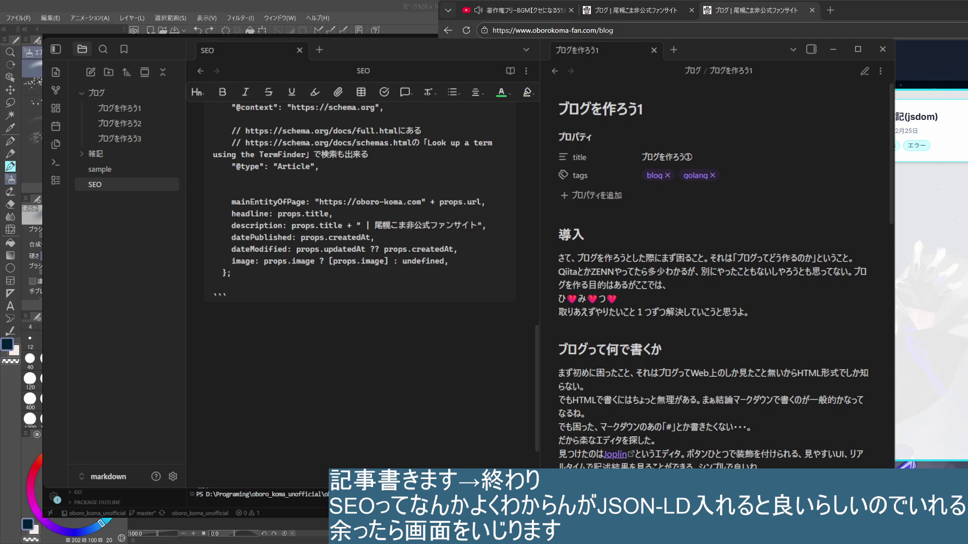
scroll(363, 287, "up", 3)
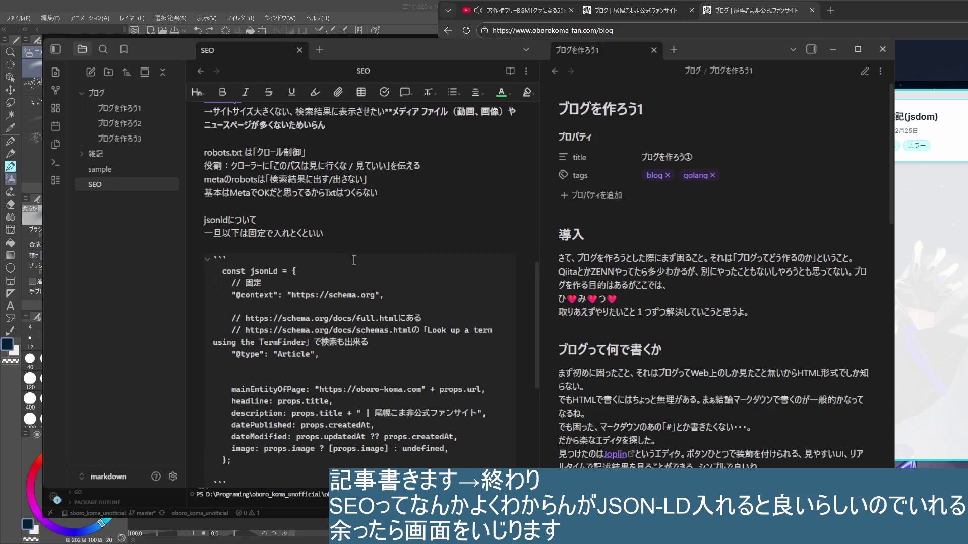
left_click(346, 236)
left_click(264, 219)
key("Return")
type("https://developers.google.com/search/docs/appearance/structured-data/search-gallery?hl=ja&_gl=1*1j3tdwi*_up*MQ..*_ga*MzkxNDg2OTcxLjE3NzIxMTQzMjY.*_ga_SM8HXJ53K2*czE3NzIxMTQzMjUkbzEkZzAkdDE3NzIxMTQzMjUkajYwJGwwJGgw")
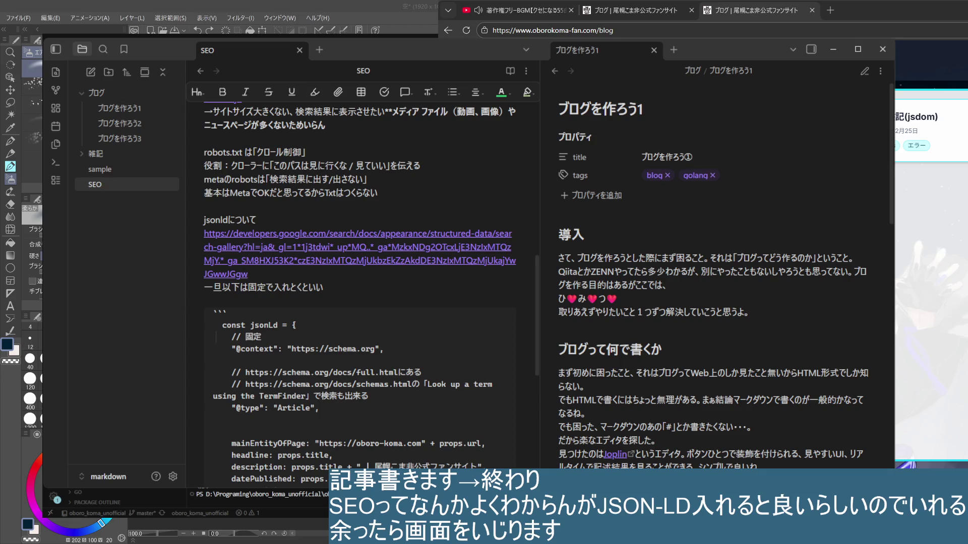
- Add a line below the link noting that the start guide is there
left_click(285, 272)
key("Return")
type("こ")
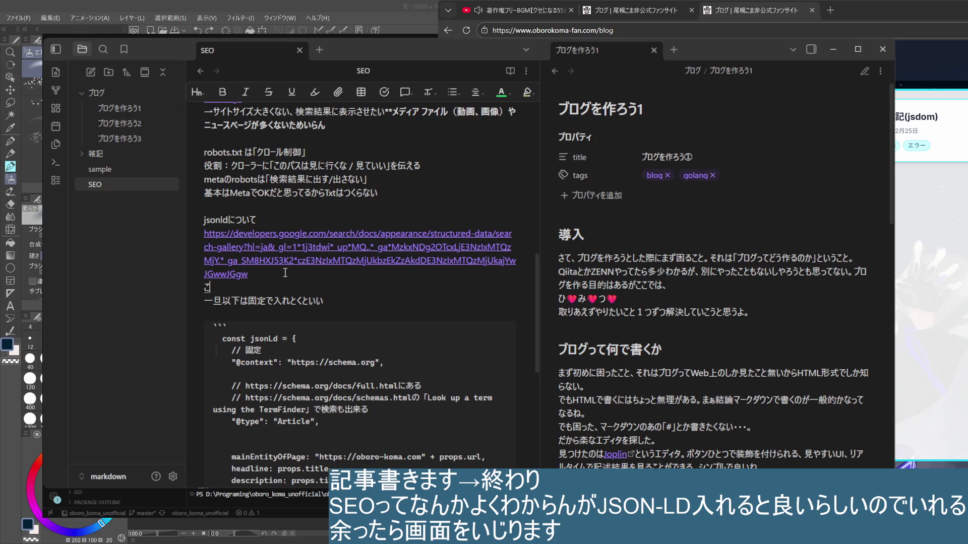
type("こにスタートガイド")
key("Return")
type("が")
type("書かれてる")
type("。")
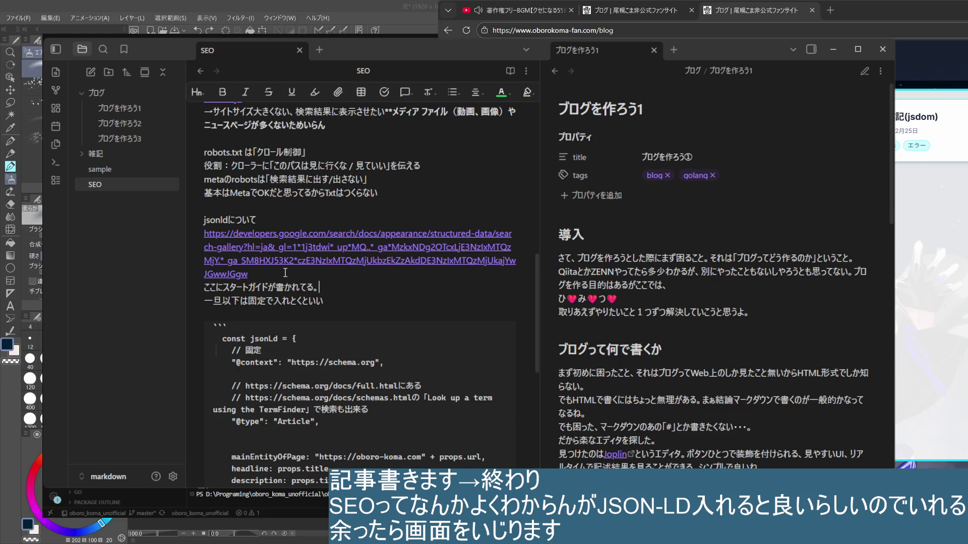
key("Return")
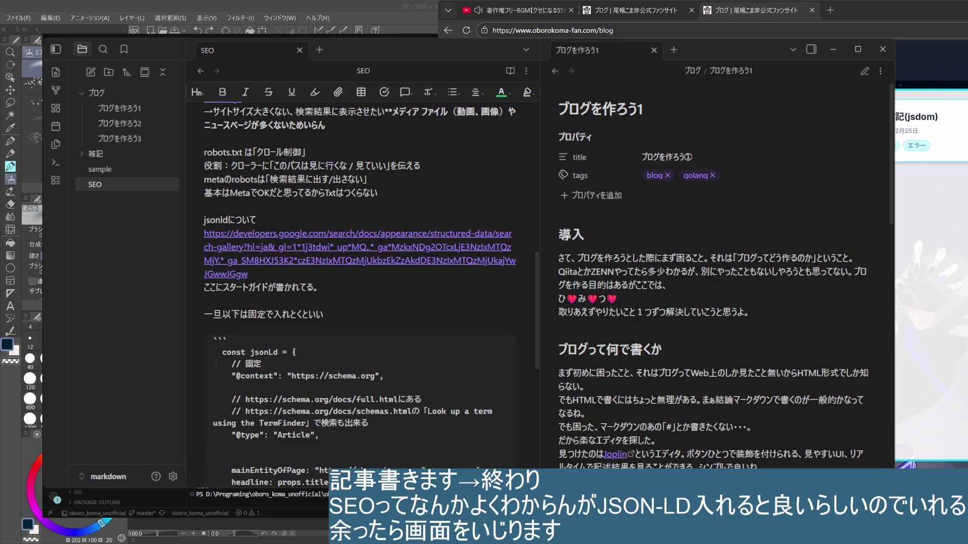
- Reload the blog page in Chrome without changing its address, then return to the SEO note
left_click(339, 289)
key("ctrl+l")
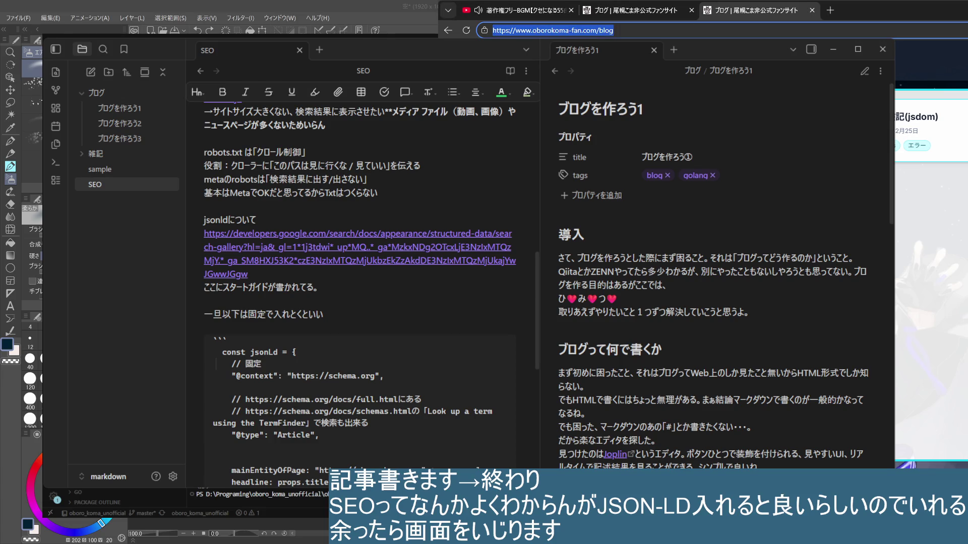
key("Escape")
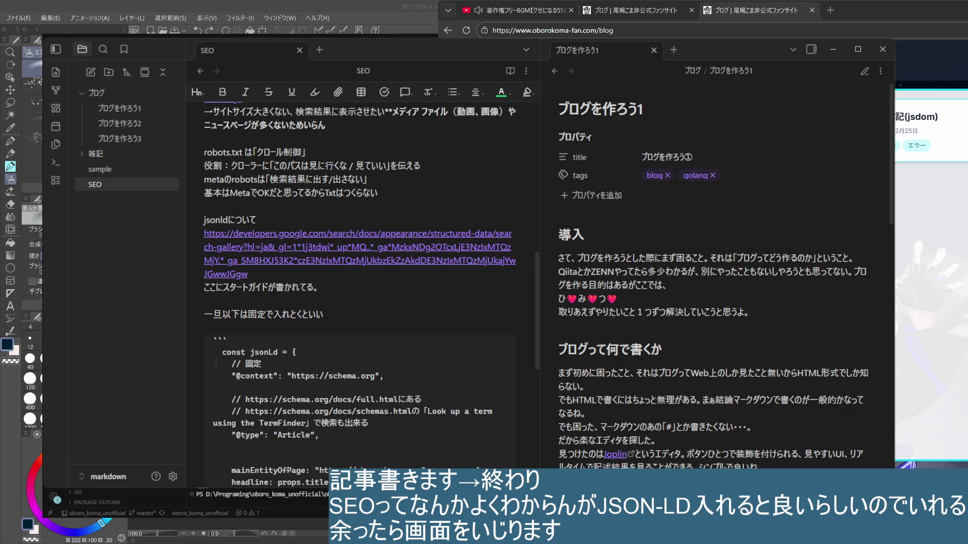
left_click(467, 30)
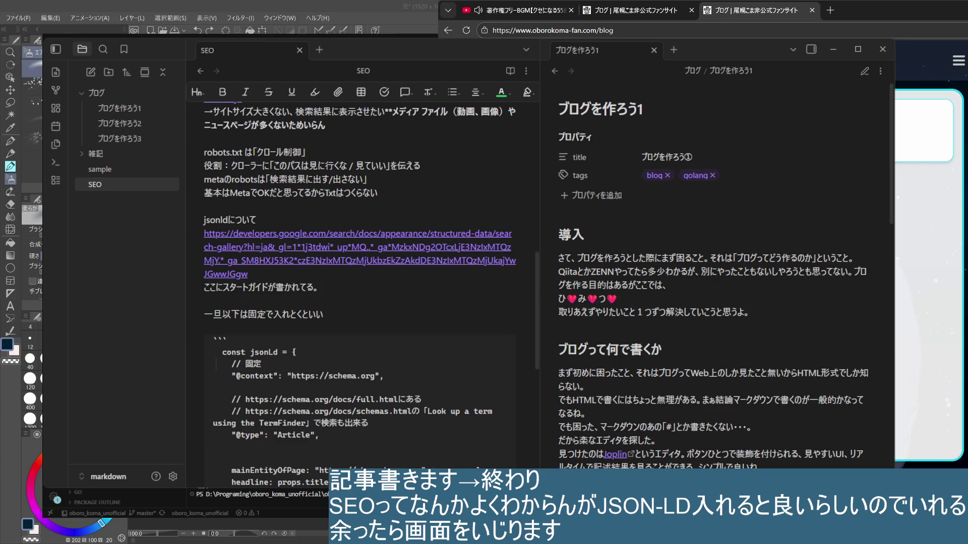
left_click(356, 290)
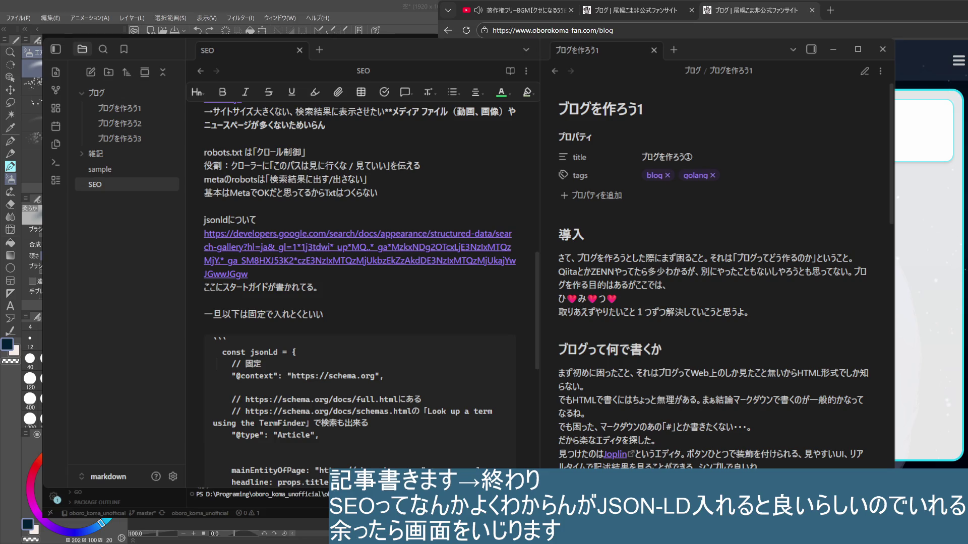
scroll(359, 295, "down", 3)
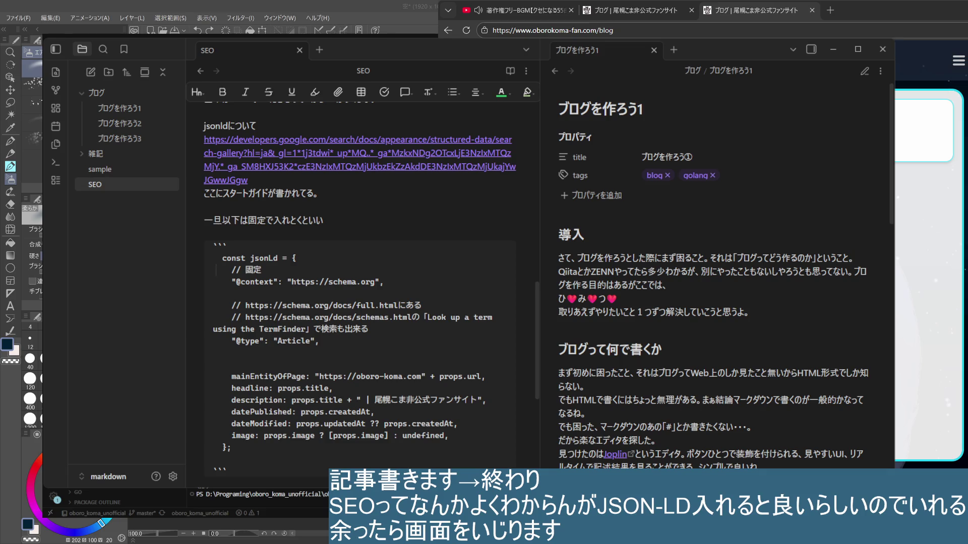
scroll(360, 295, "up", 3)
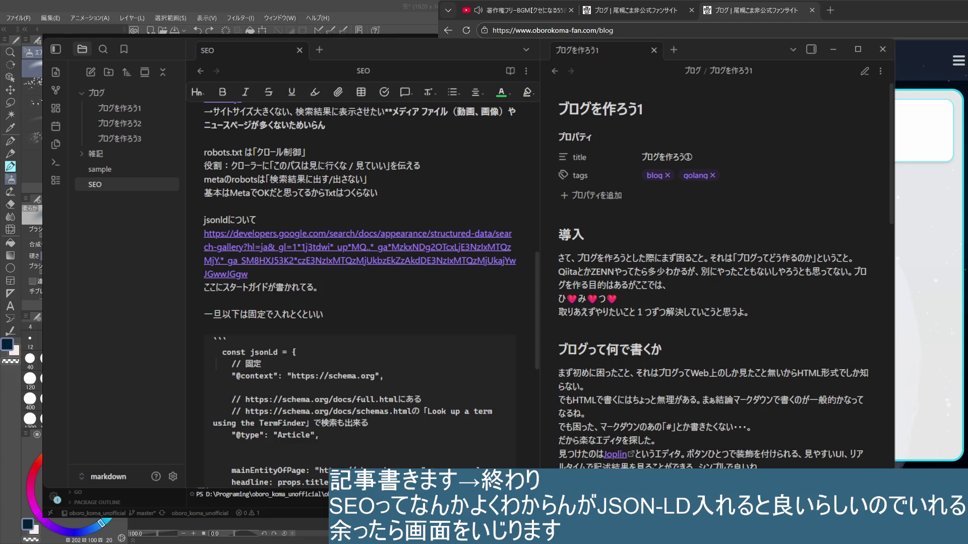
scroll(363, 295, "down", 5)
scroll(363, 295, "up", 5)
scroll(363, 295, "down", 2)
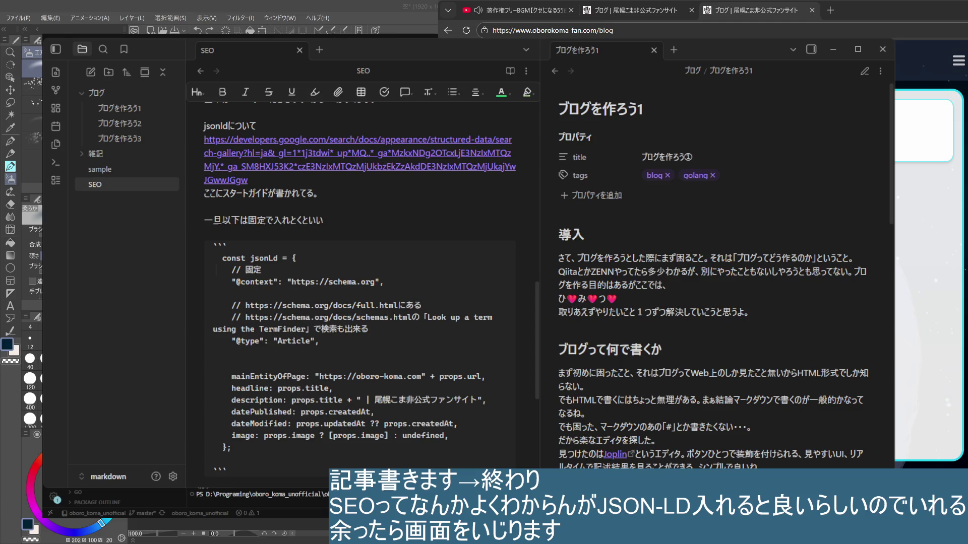
scroll(359, 288, "down", 3)
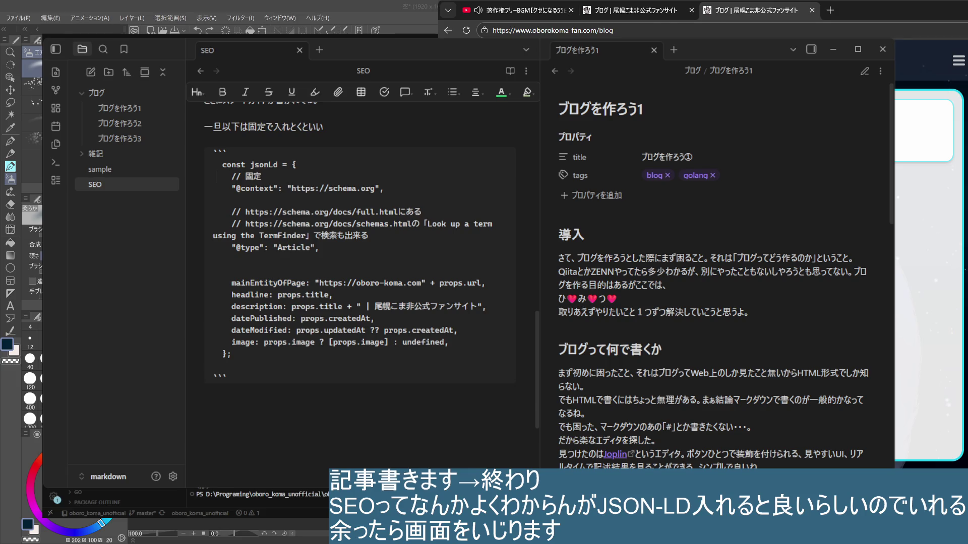
- Place the caret in the SEO note's jsonLd snippet to begin editing it
left_click(327, 366)
- Remove the mainEntityOfPage line and its leftover blank line from the jsonLd snippet
left_click(319, 379)
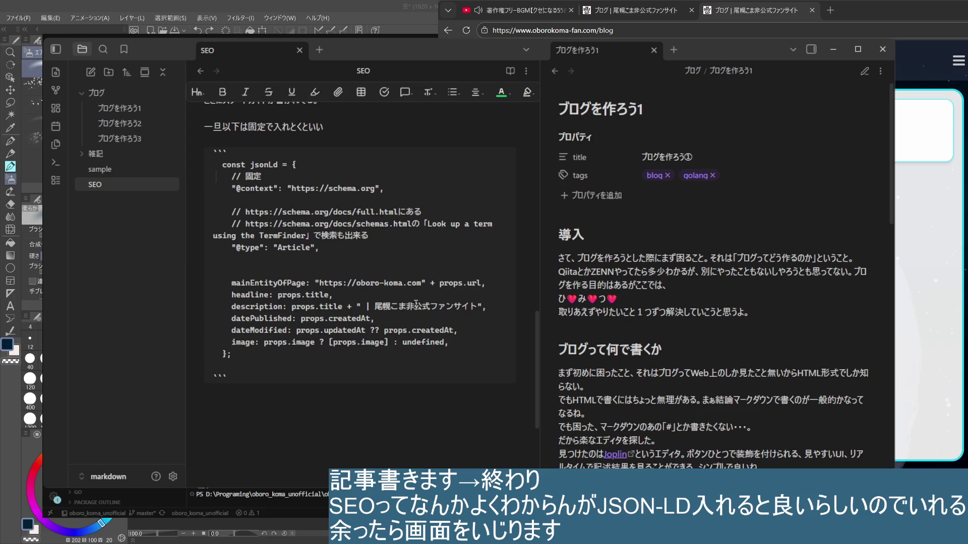
left_click_drag(316, 284, 486, 282)
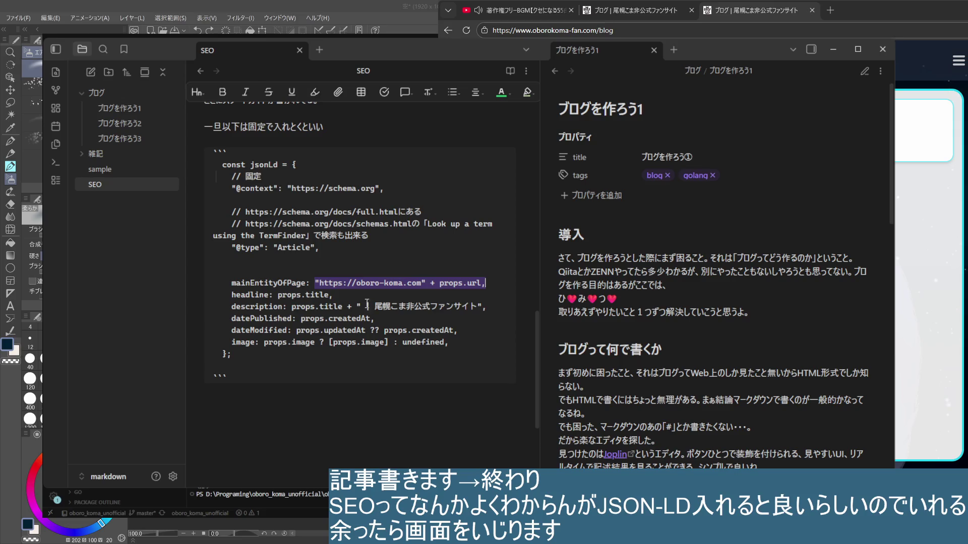
left_click(232, 272)
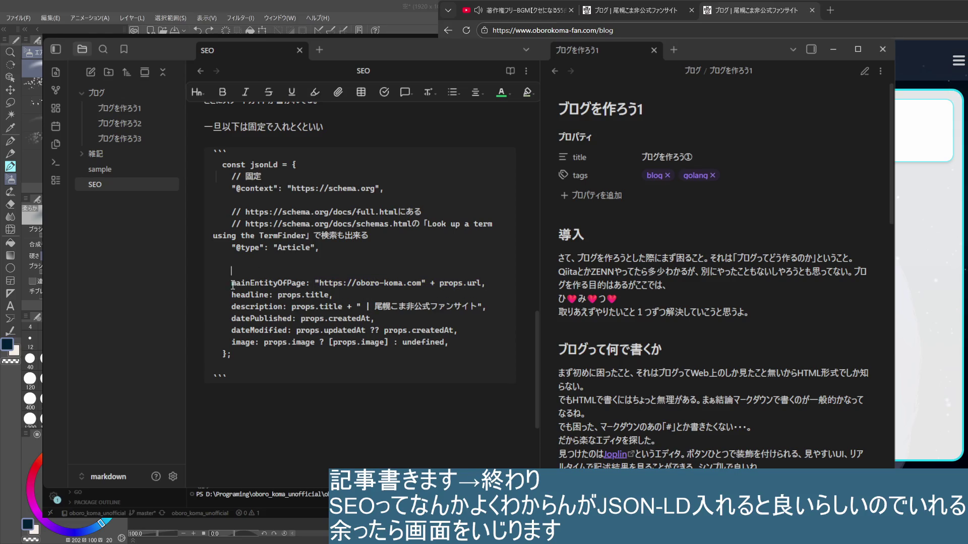
left_click_drag(232, 283, 488, 286)
key("ctrl+x")
key("BackSpace")
key("BackSpace")
key("BackSpace")
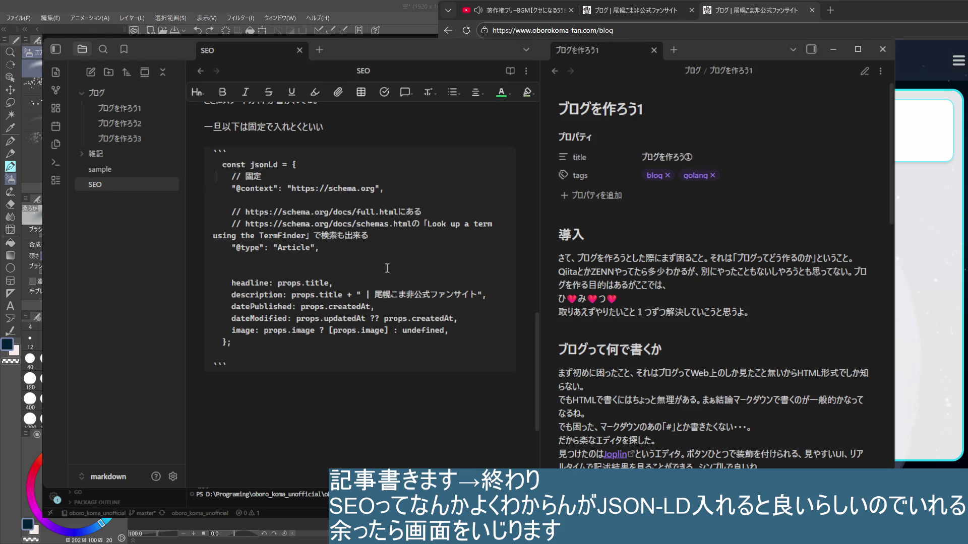
type(".. タイトル")
- Add a '// タイトル' comment above the headline field
key("Return")
- Delete the description, datePublished and dateModified lines so headline is followed by image
triple_click(492, 291)
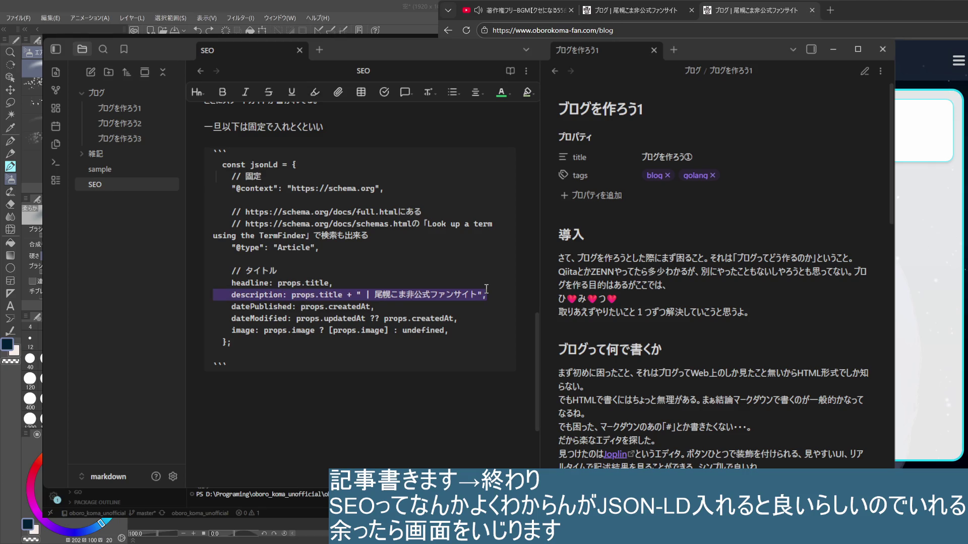
key("Delete")
key("Return")
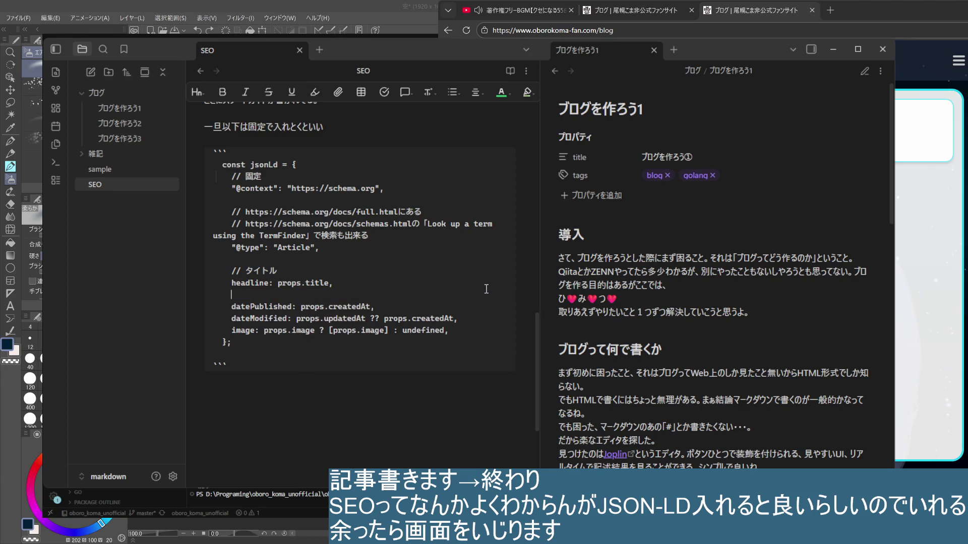
type("//")
type("ここに")
key("BackSpace")
key("BackSpace")
key("BackSpace")
left_click_drag(474, 318, 455, 286)
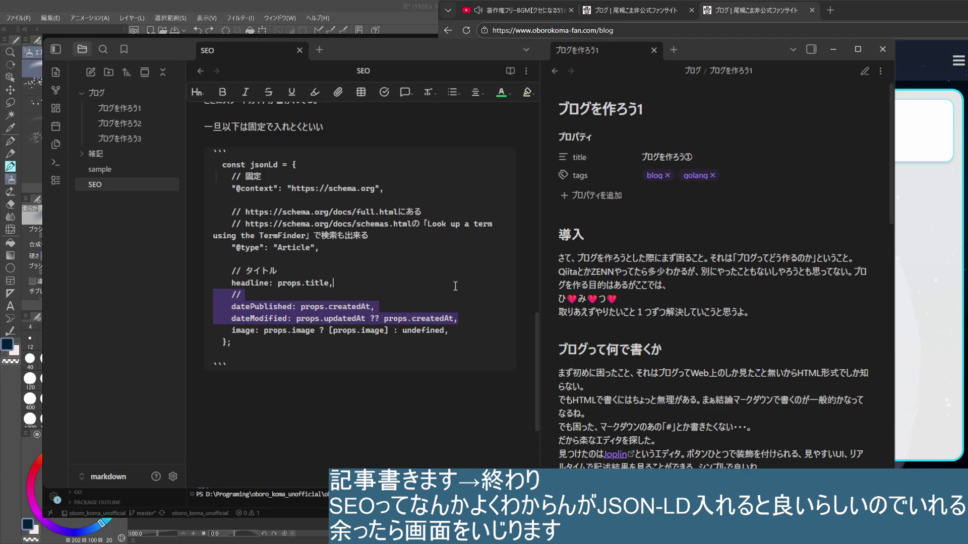
key("BackSpace")
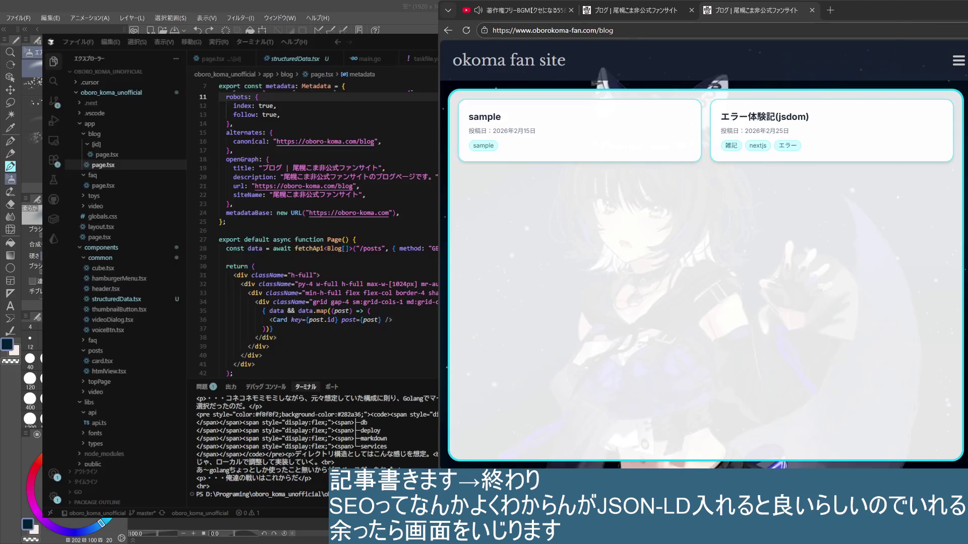
left_click(830, 49)
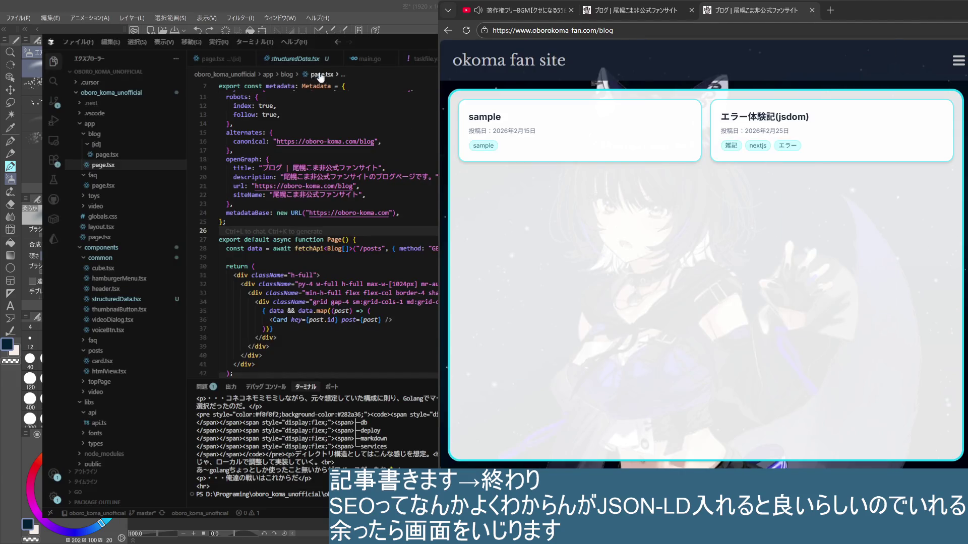
left_click(363, 59)
left_click(294, 59)
scroll(323, 205, "up", 3)
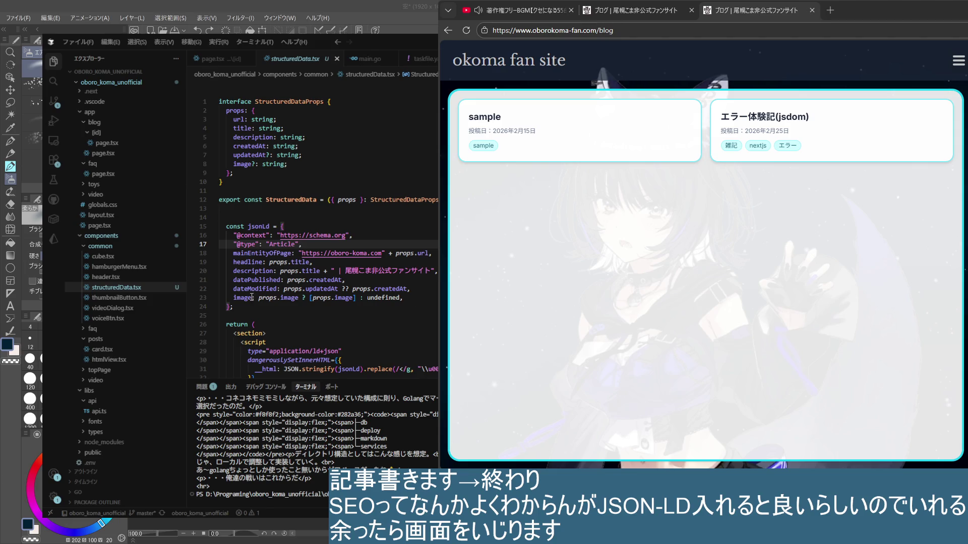
left_click(429, 294)
left_click(345, 226)
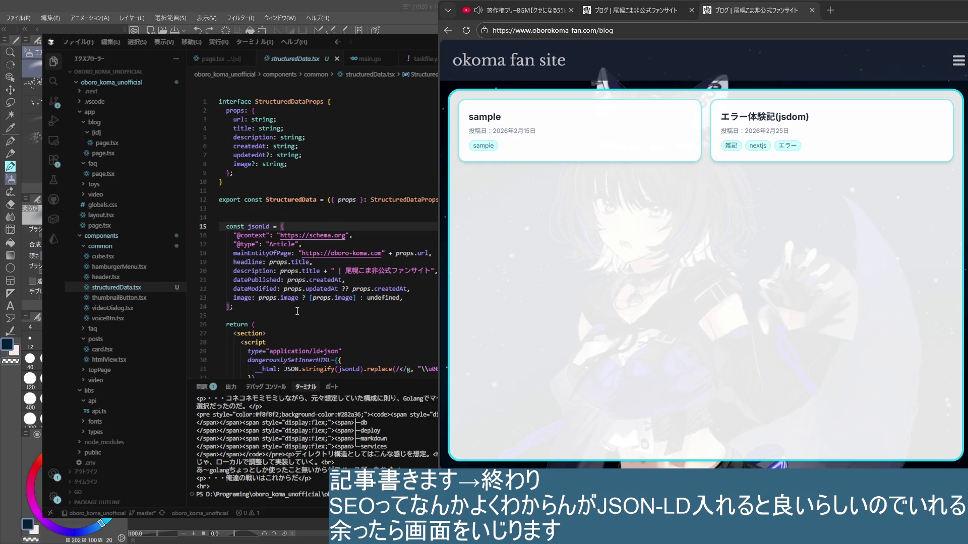
double_click(291, 101)
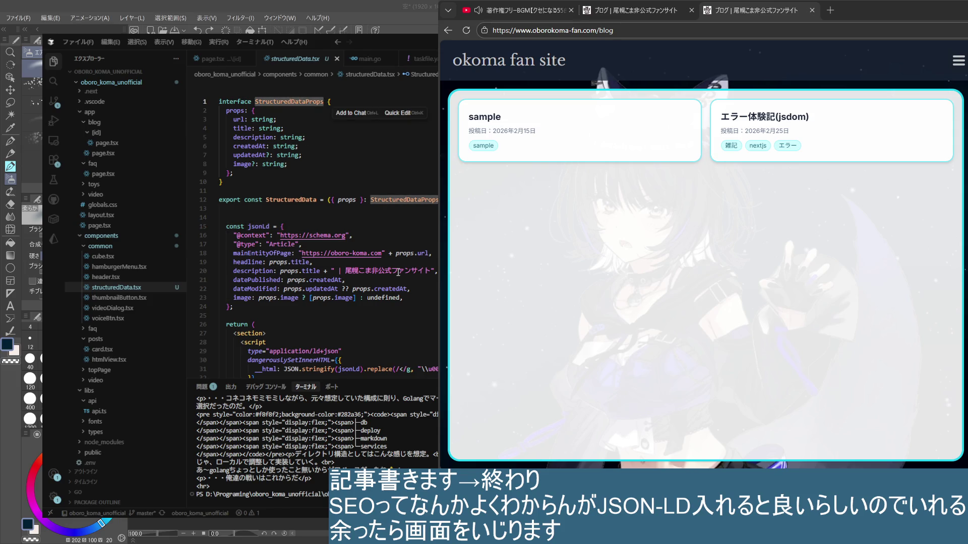
scroll(394, 268, "down", 1)
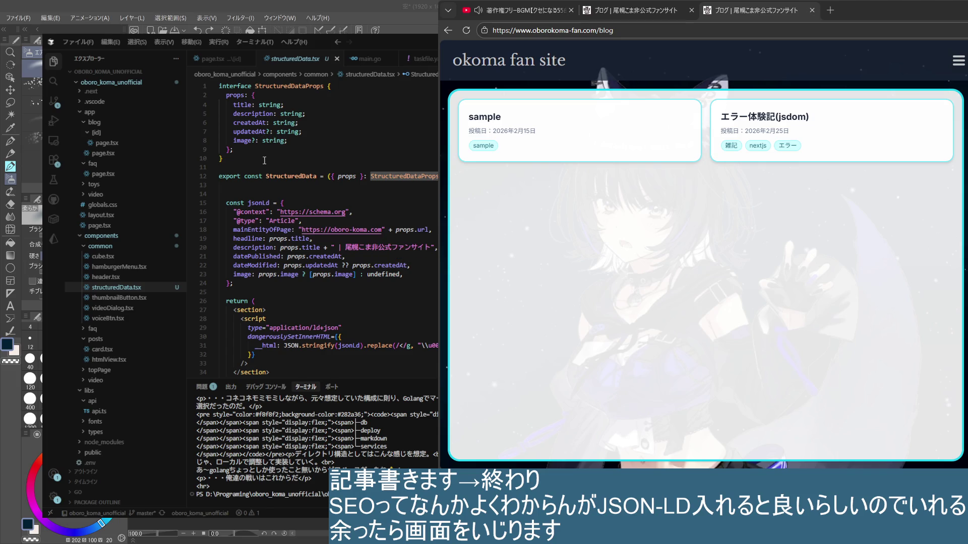
left_click(266, 127)
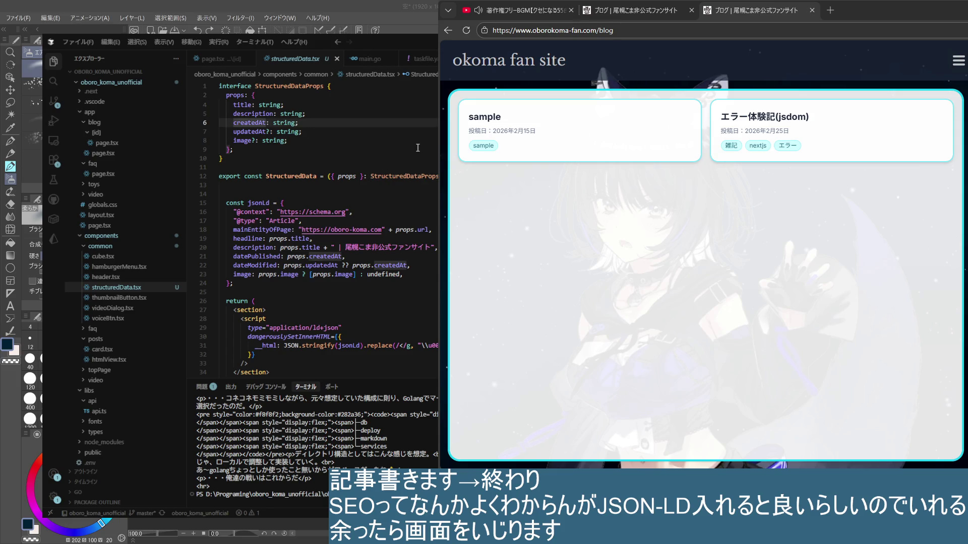
left_click(301, 139)
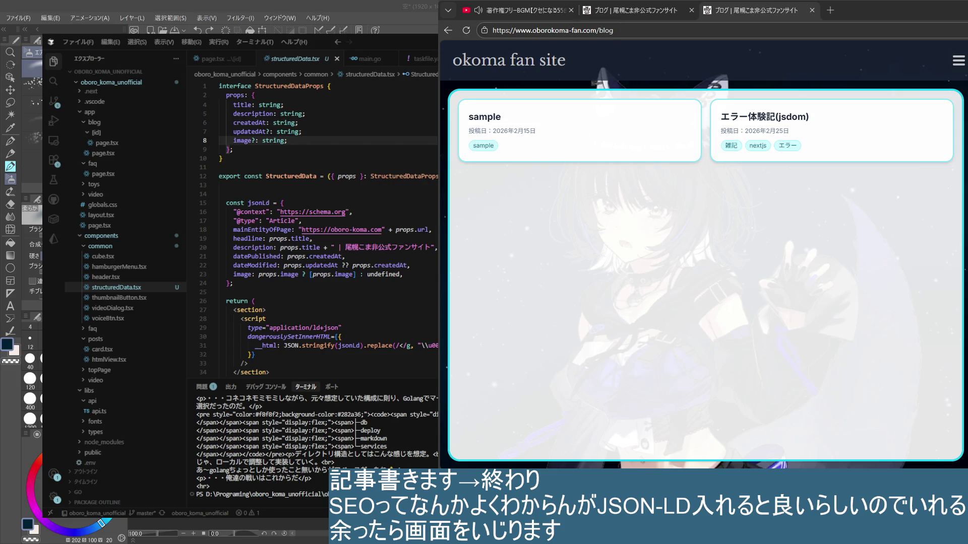
left_click(330, 131)
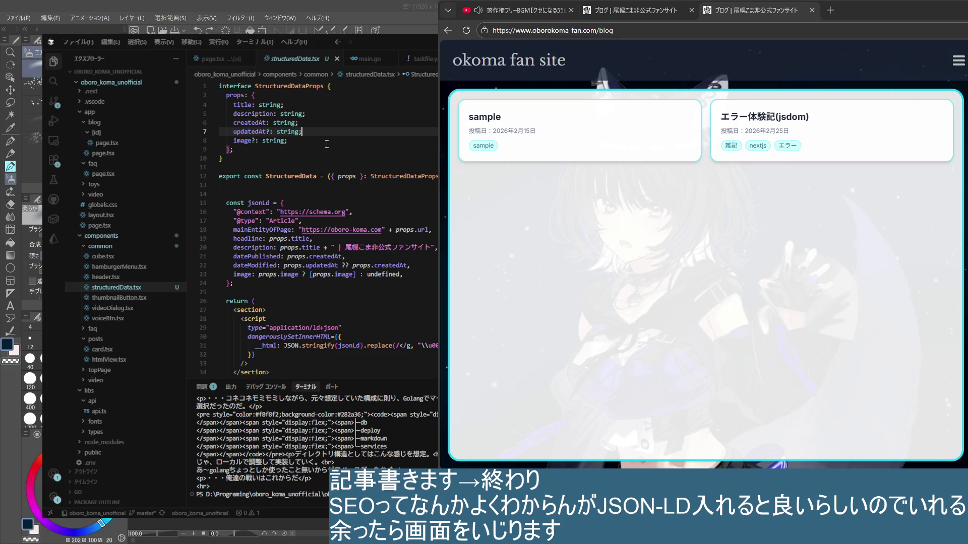
left_click(406, 185)
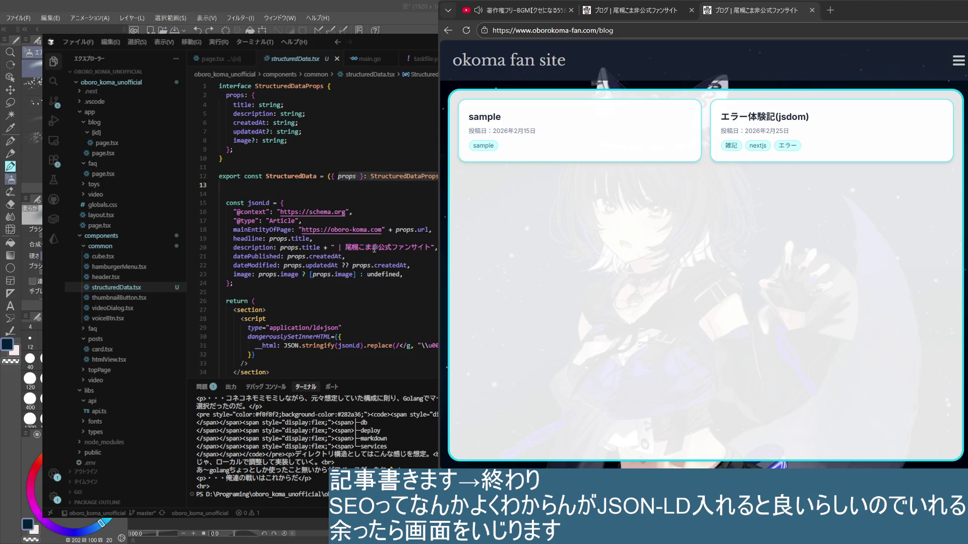
left_click(342, 177)
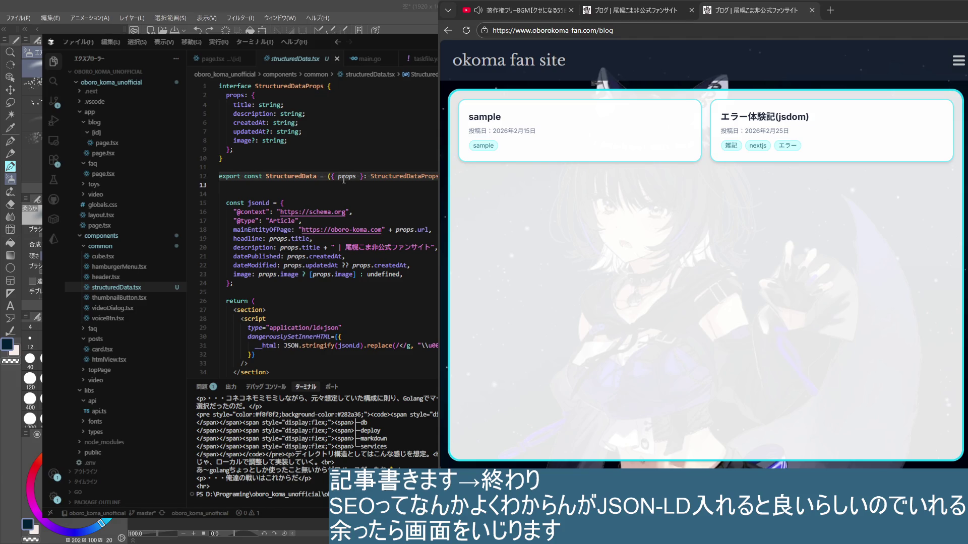
left_click(343, 179)
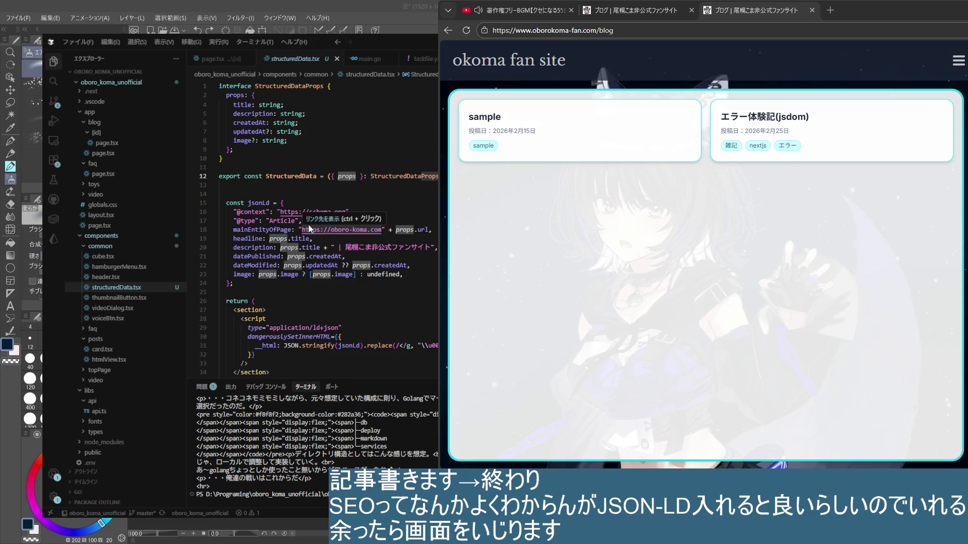
scroll(408, 323, "down", 1)
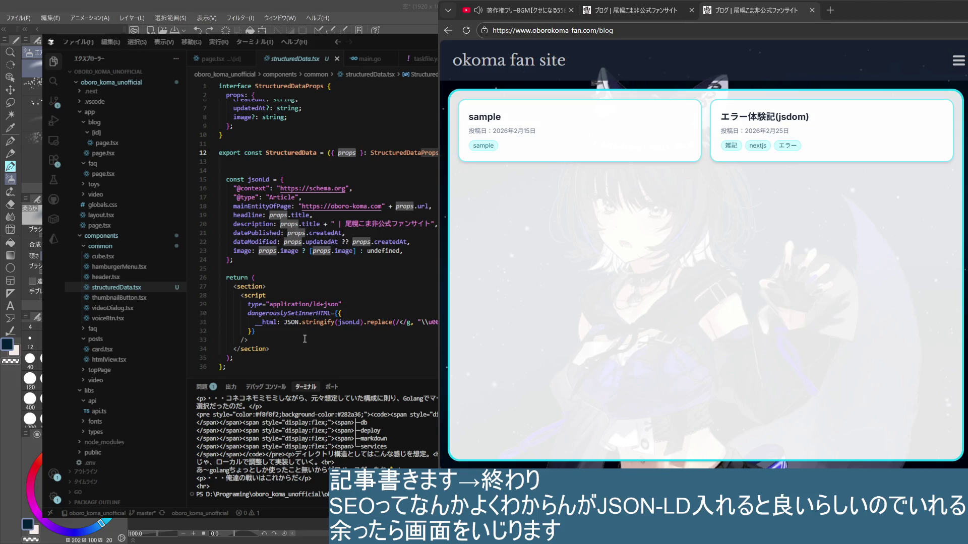
left_click(269, 179)
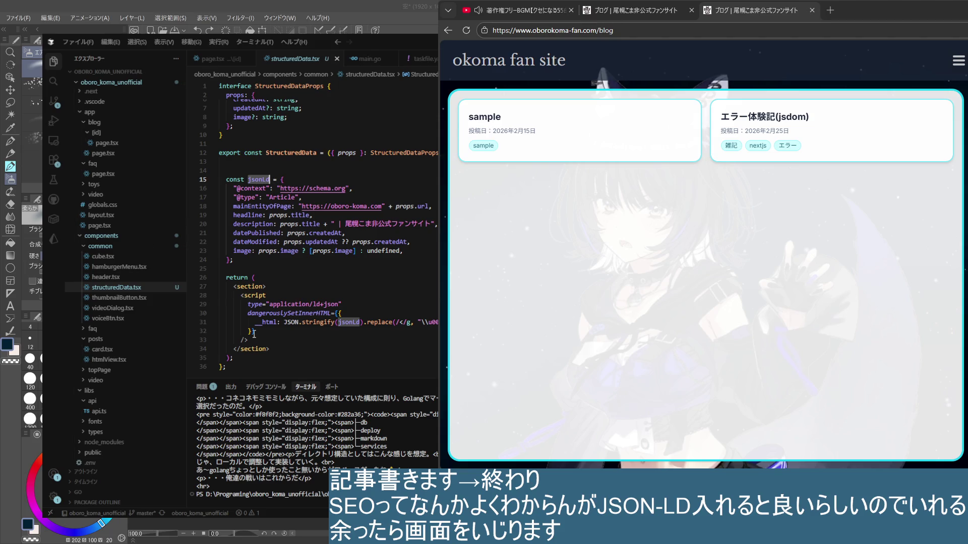
double_click(243, 250)
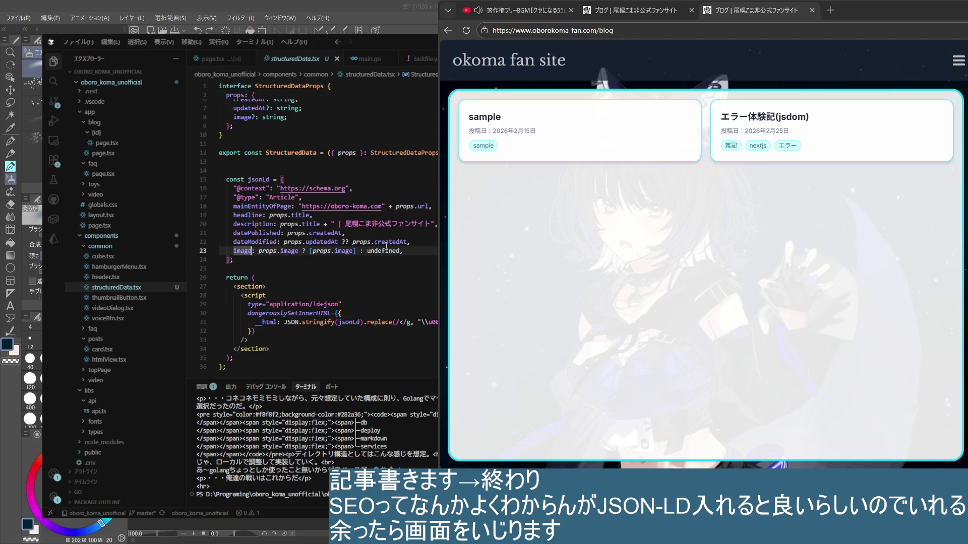
key("Right")
type("?")
key("BackSpace")
key("ctrl+s")
key("Up")
key("Up")
key("Up")
key("Up")
key("Up")
key("Up")
key("Up")
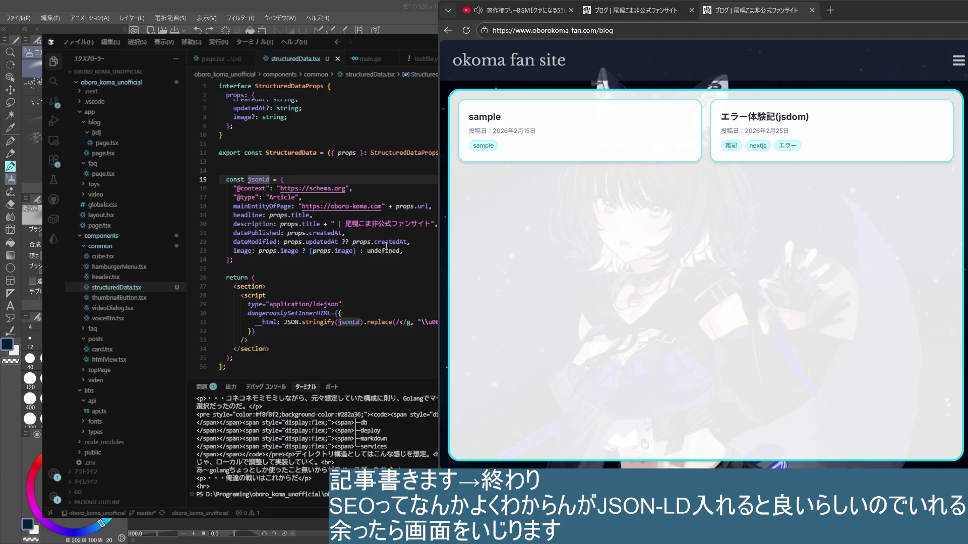
left_click(267, 119)
scroll(330, 171, "up", 2)
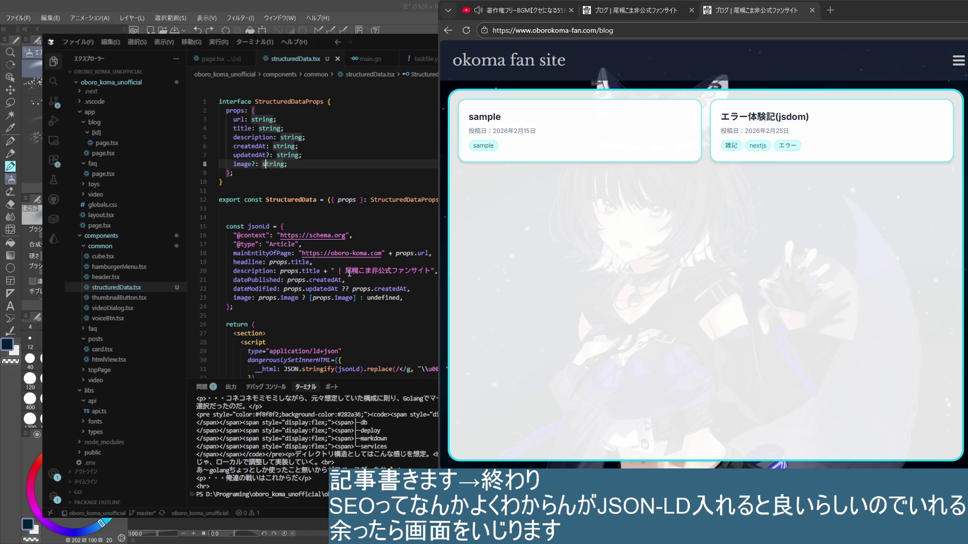
- Mark description and createdAt as optional with '?' in the StructuredDataProps interface
left_click(274, 137)
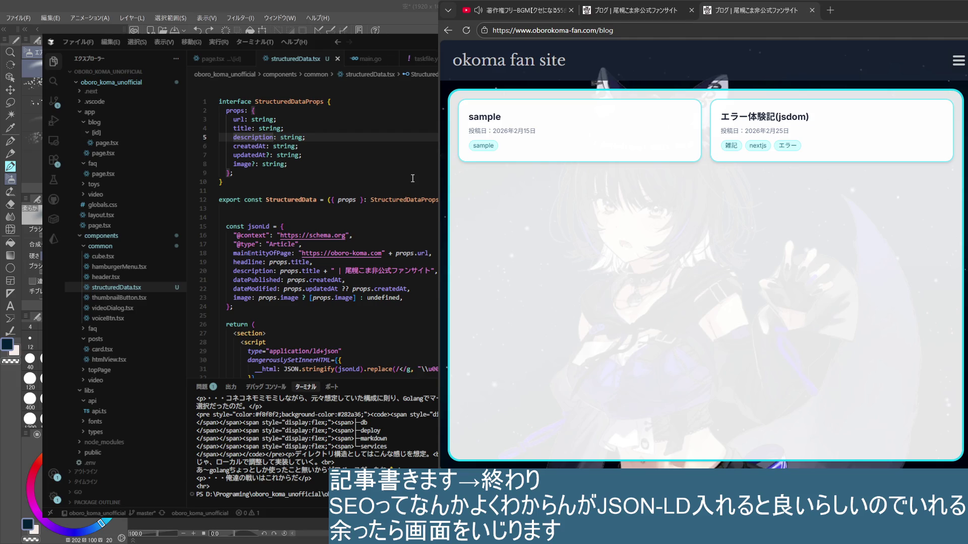
type("?")
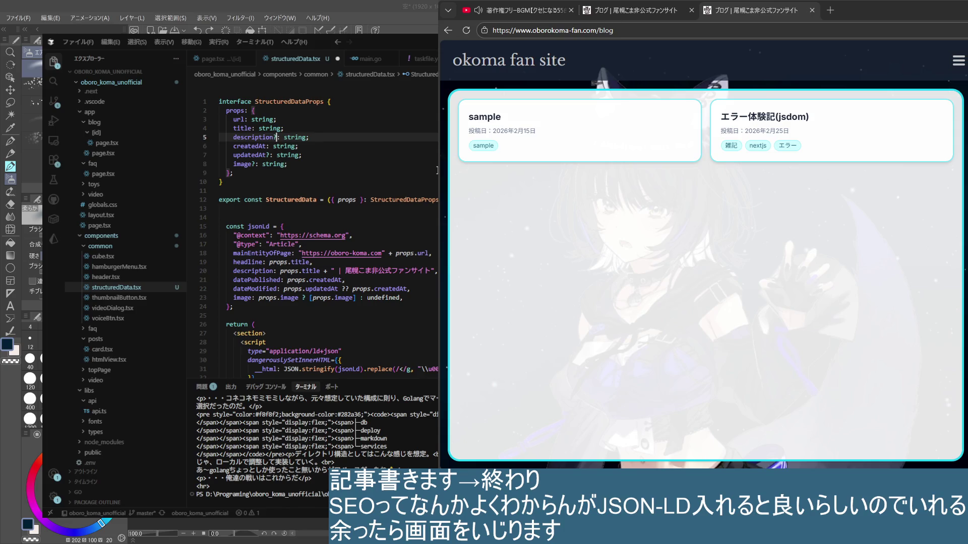
key("Down")
type("?")
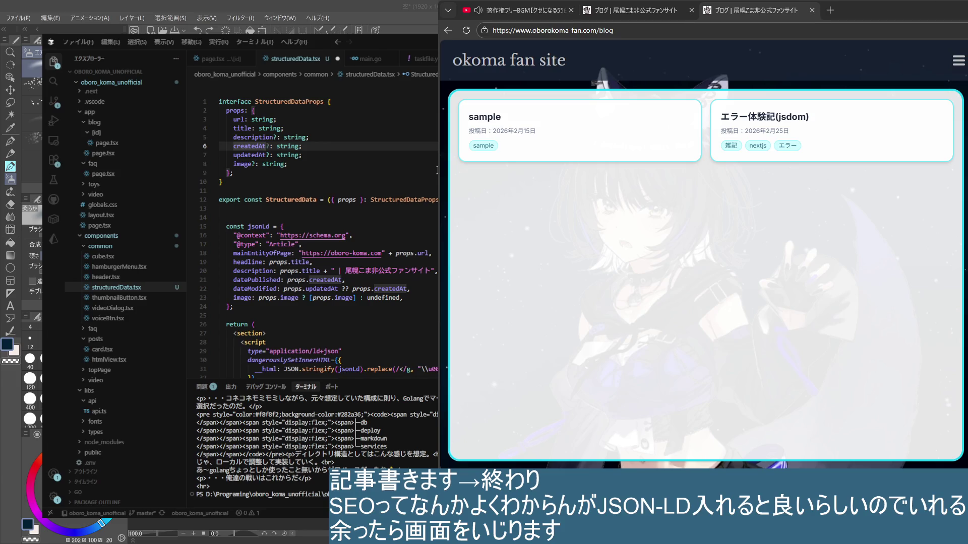
key("Up")
key("Up")
key("Up")
type("?")
key("Down")
key("Down")
key("Down")
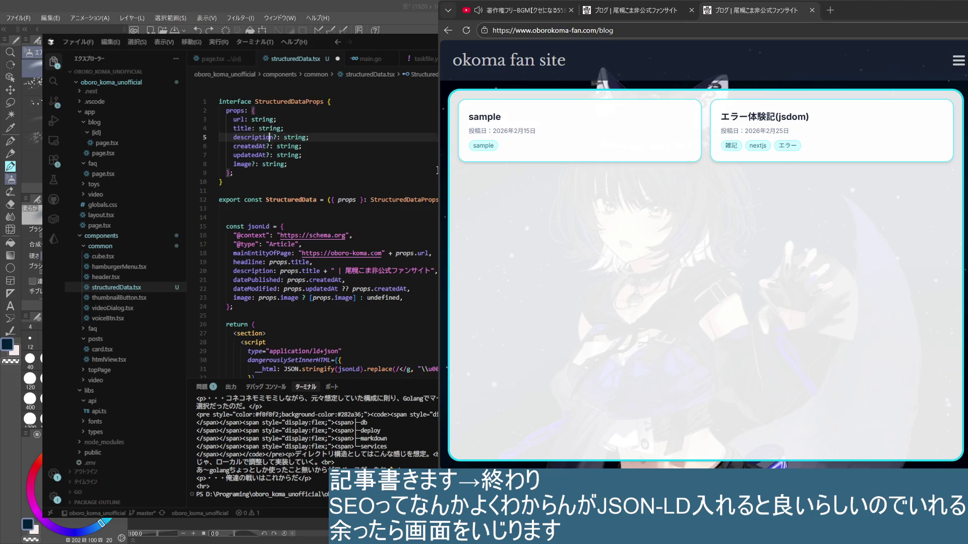
key("Down")
key("Down")
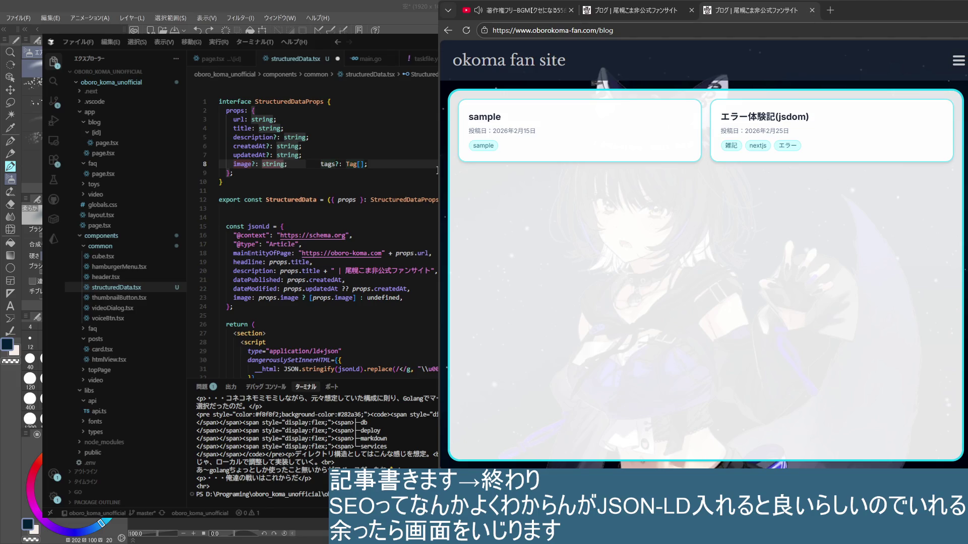
key("Up")
key("Up")
key("Up")
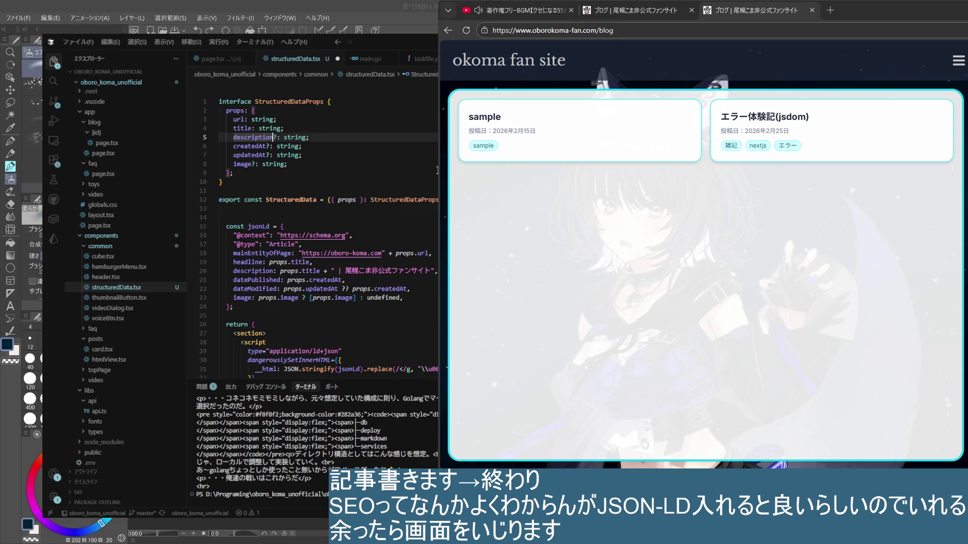
key("Right")
key("Right")
key("Right")
key("Right")
key("Right")
key("Right")
key("Down")
key("Down")
key("Down")
key("Down")
key("Up")
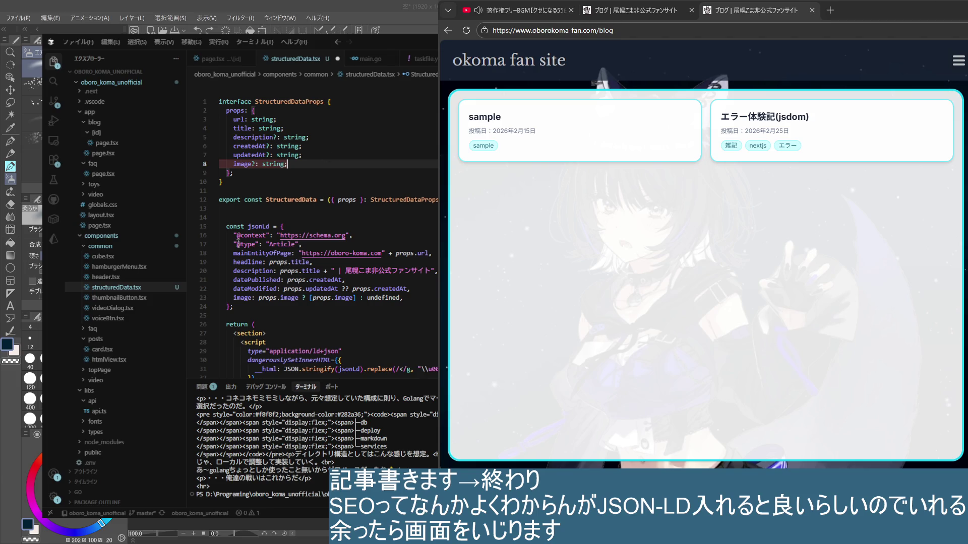
left_click(253, 128)
type("?")
left_click(277, 120)
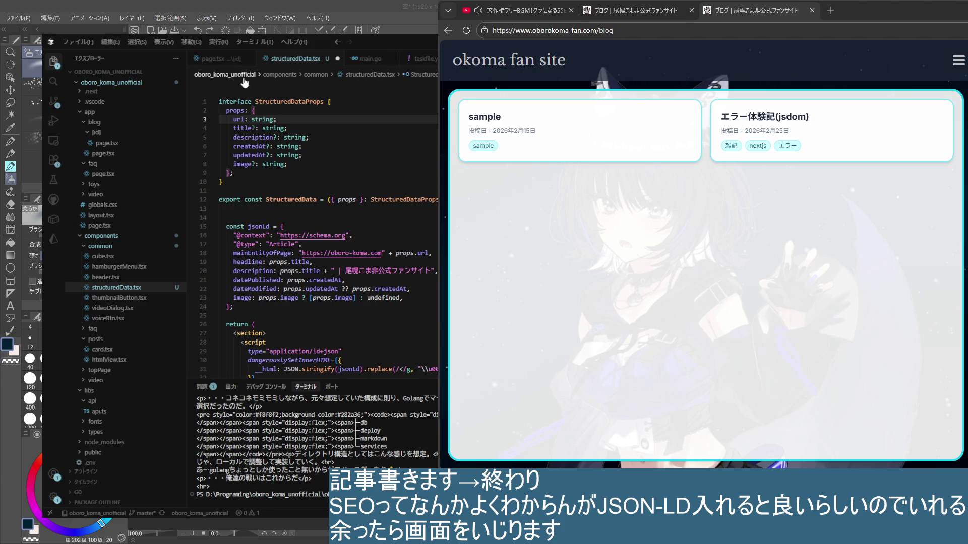
left_click(252, 128)
key("BackSpace")
type("?")
left_click(285, 112)
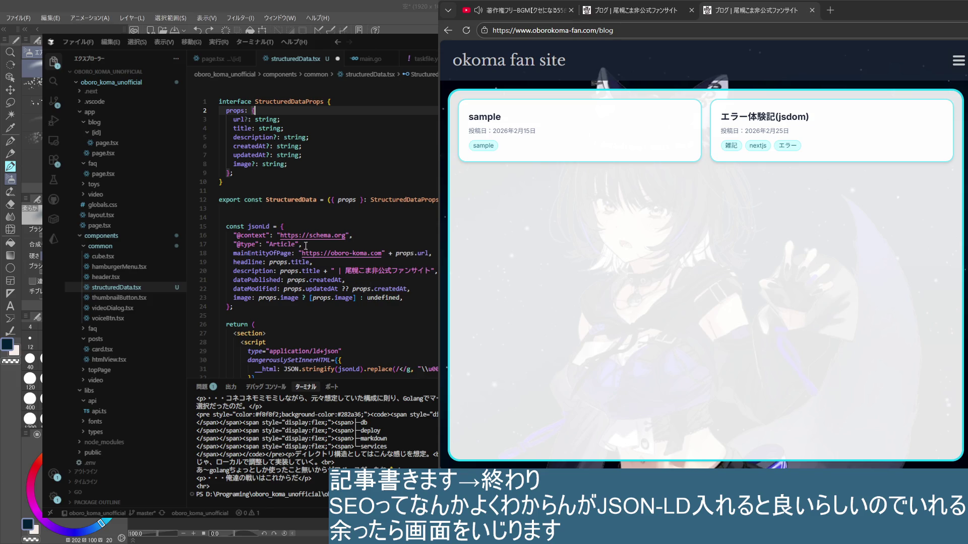
key("ctrl+z")
left_click(336, 177)
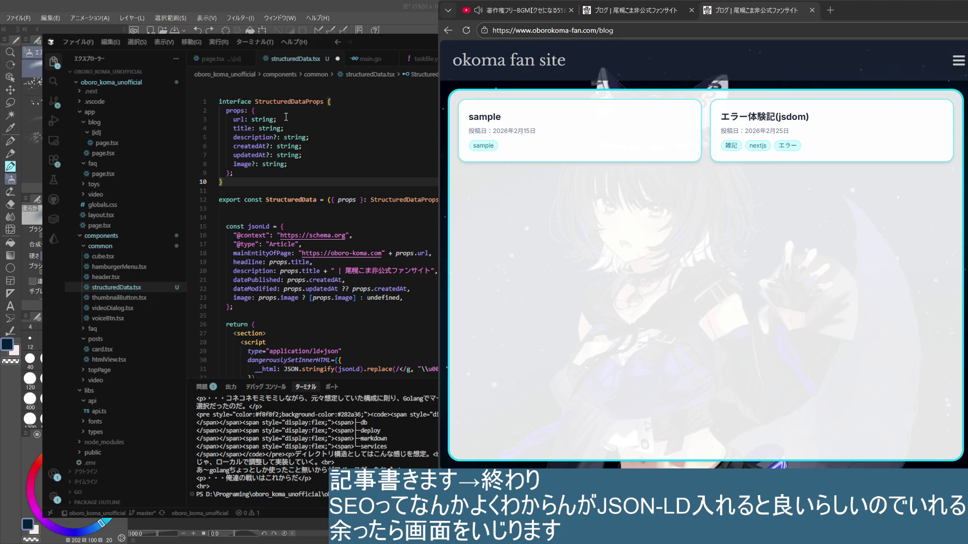
key("ctrl+z")
key("ctrl+y")
key("ctrl+y")
left_click(280, 114)
key("ctrl+y")
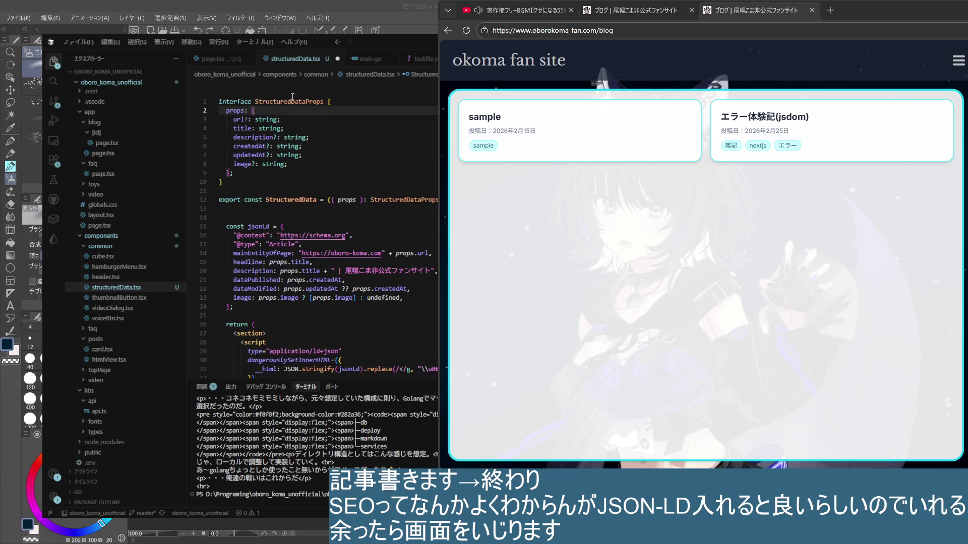
key("ctrl+y")
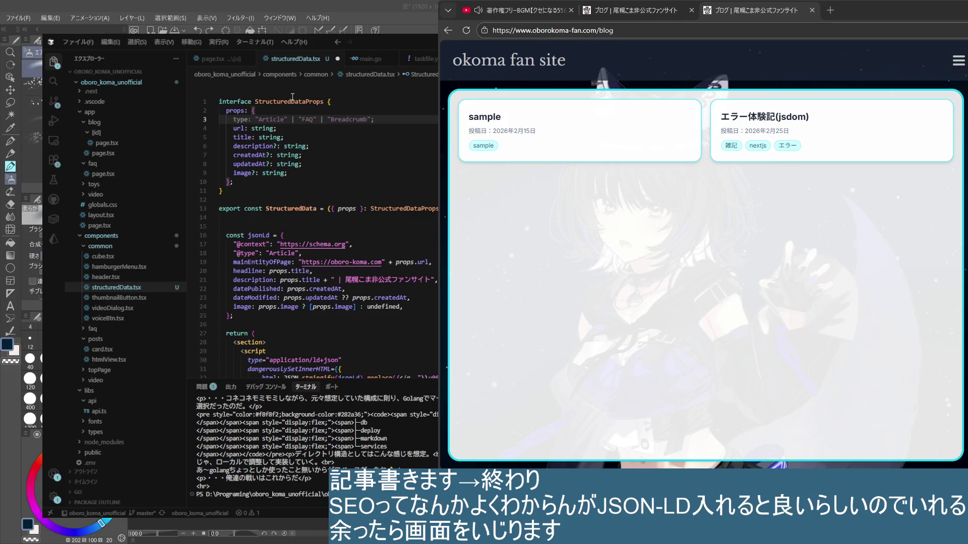
key("ctrl+z")
key("End")
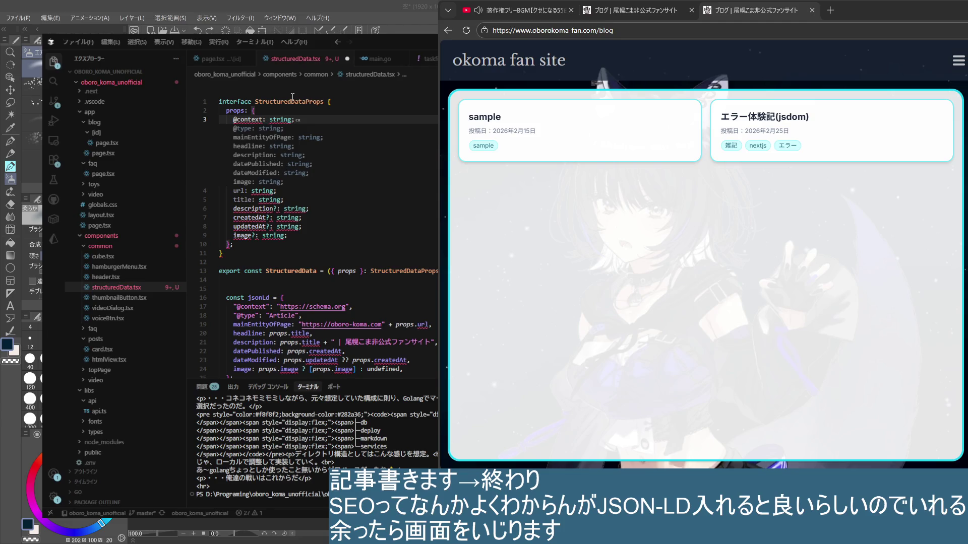
key("ctrl+z")
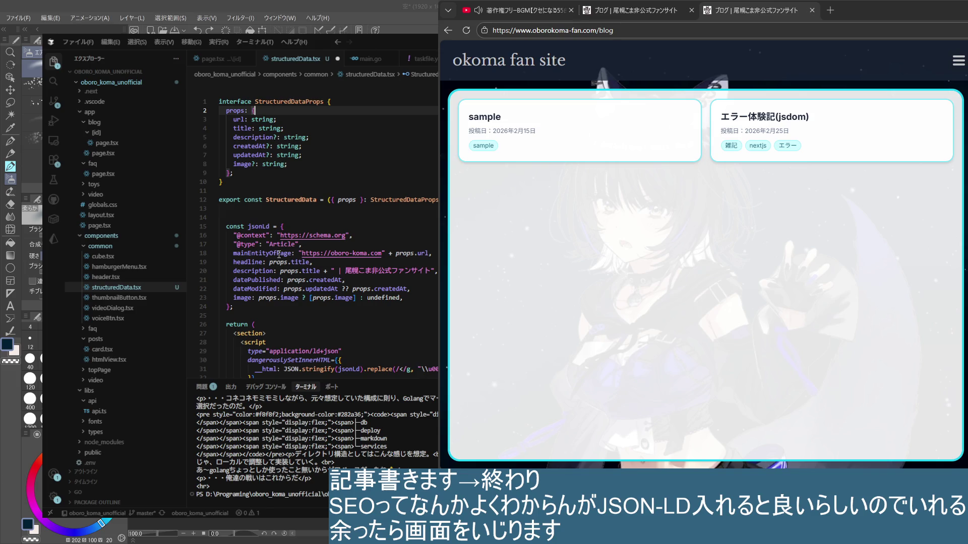
left_click(334, 234)
key("Down")
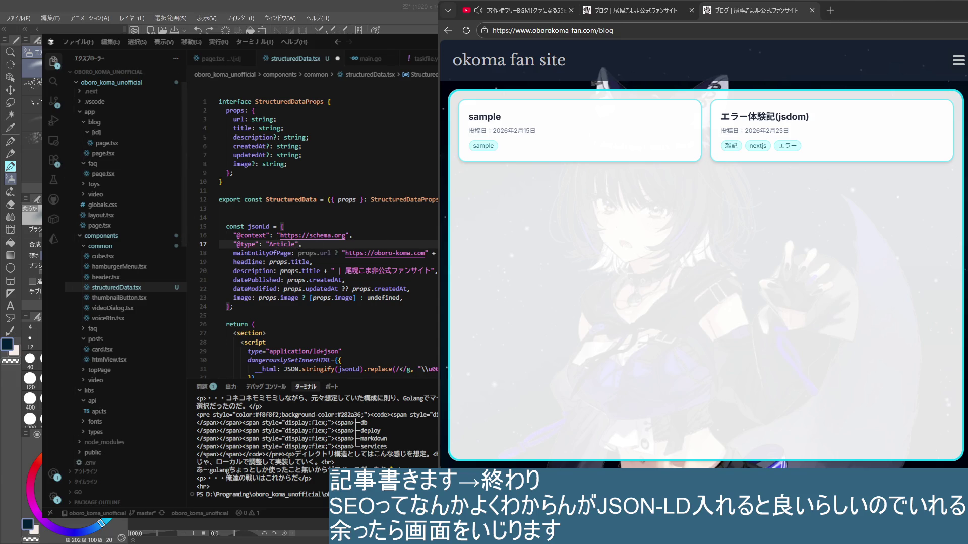
mouse_move(257, 253)
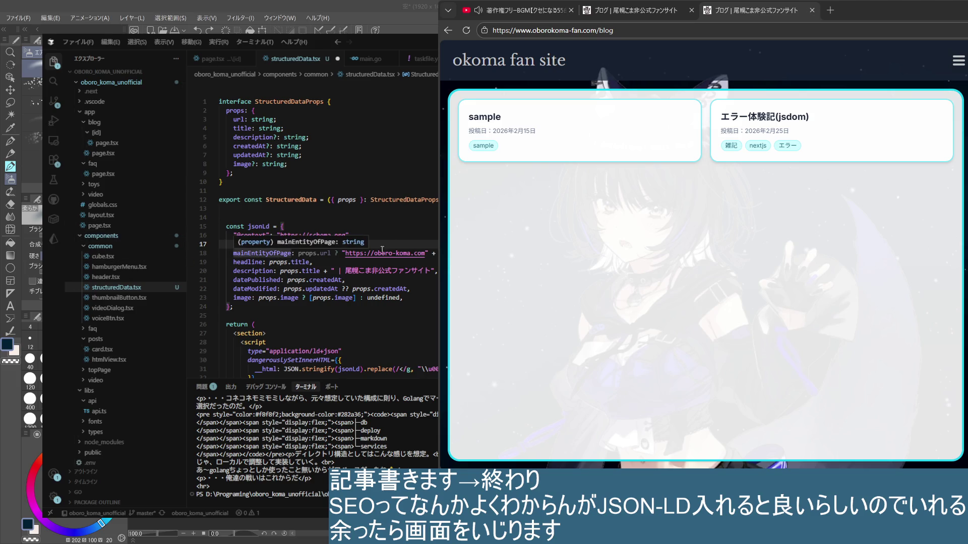
- Add a conditional spread '...(props.description && {...})' below the image entry in jsonLd
left_click(271, 101)
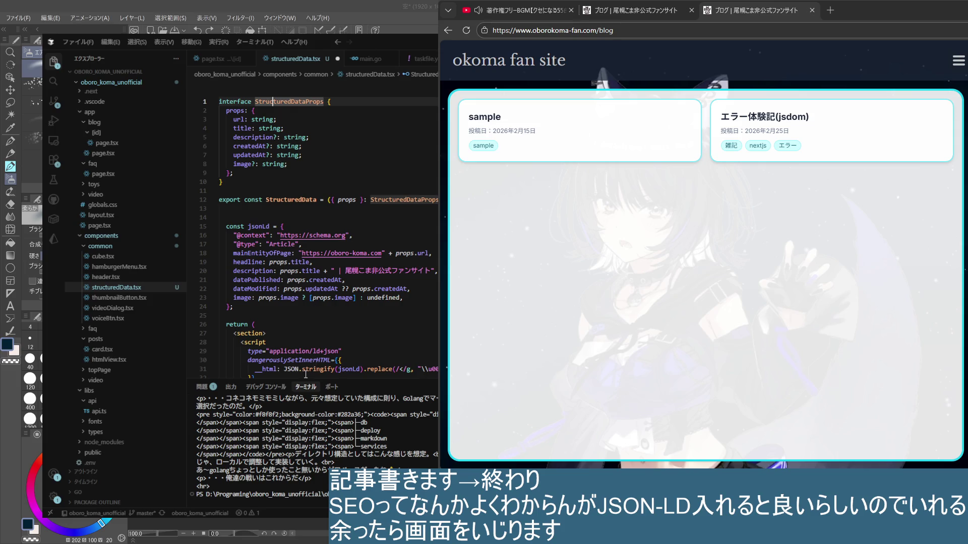
left_click(349, 200)
left_click(393, 280)
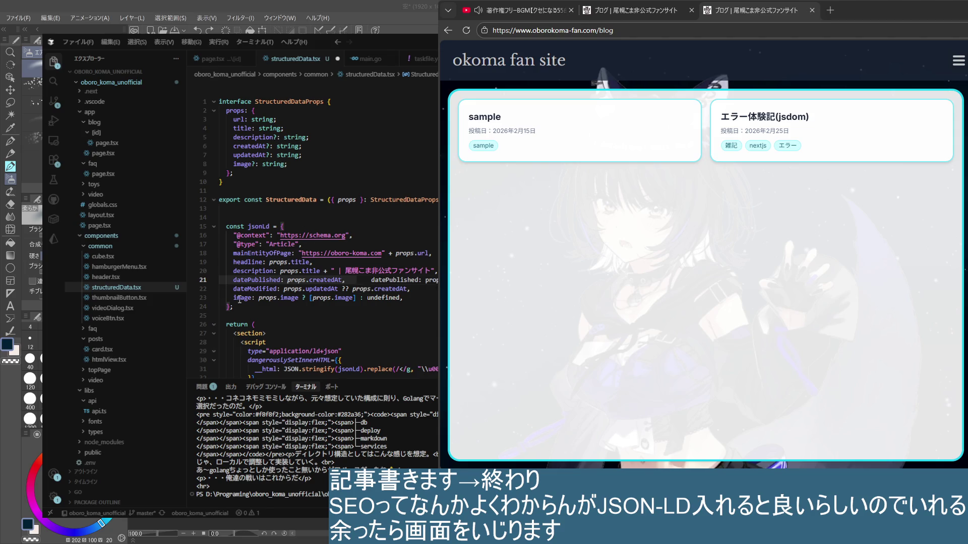
left_click(420, 298)
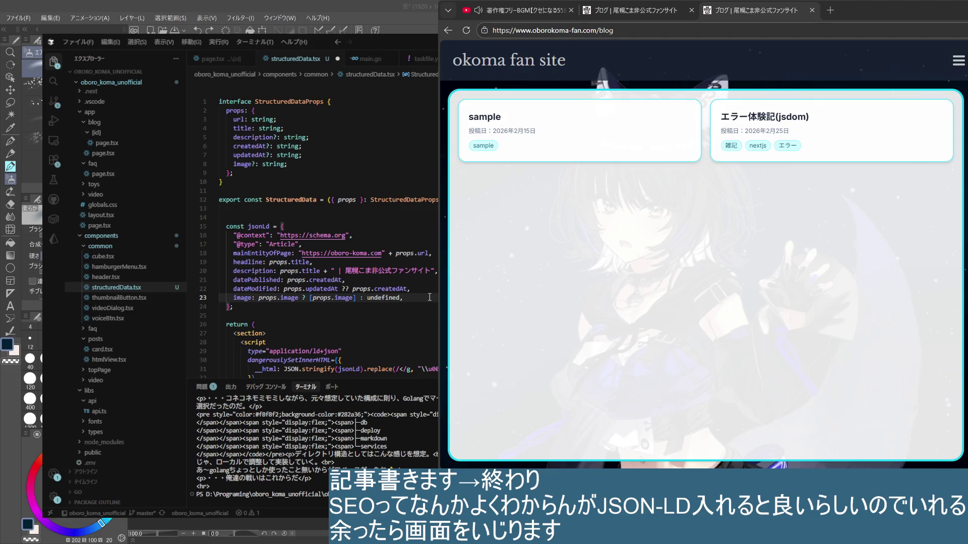
key("Return")
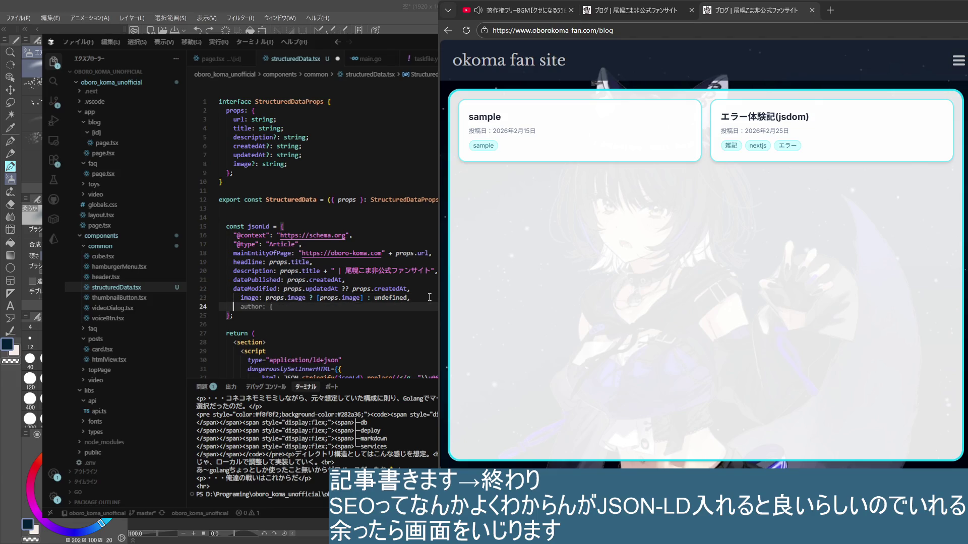
type("/author: {")
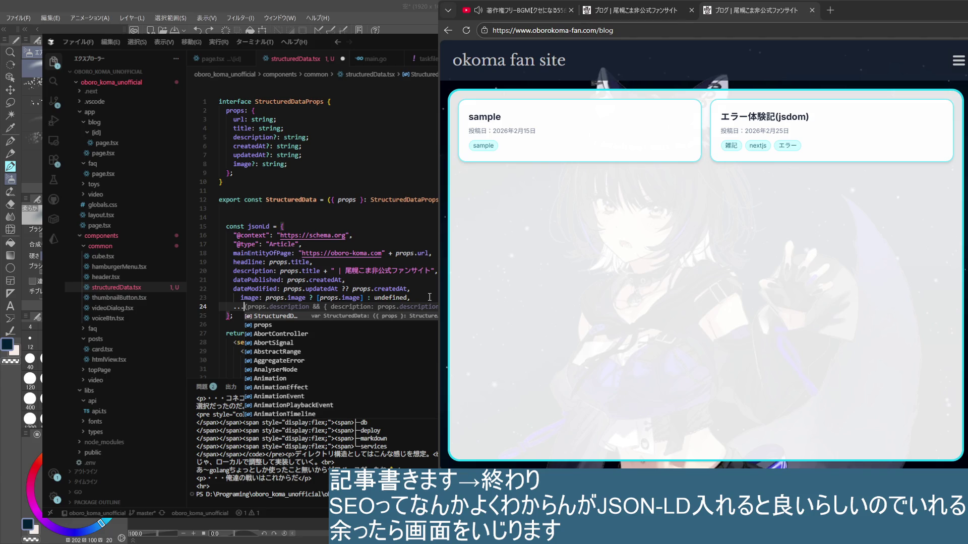
key("Escape")
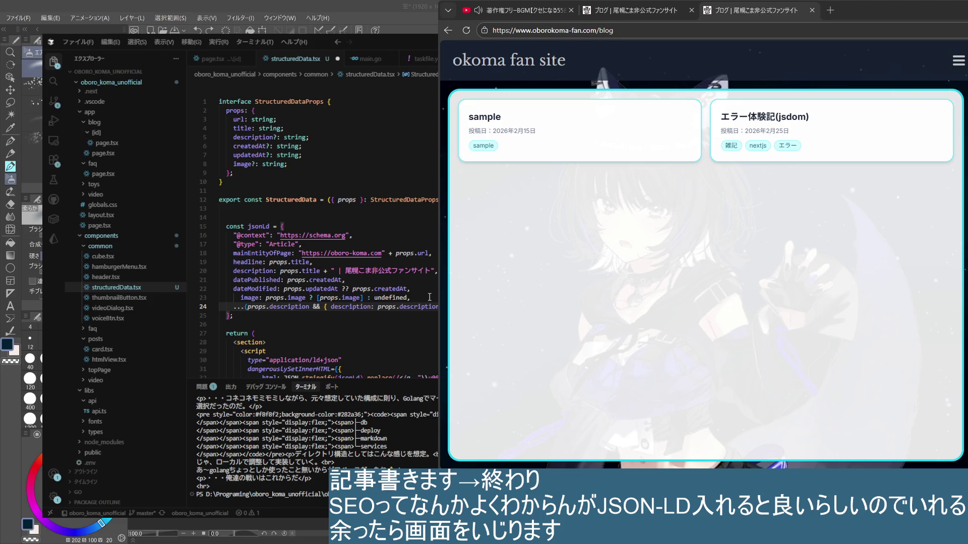
key("Return")
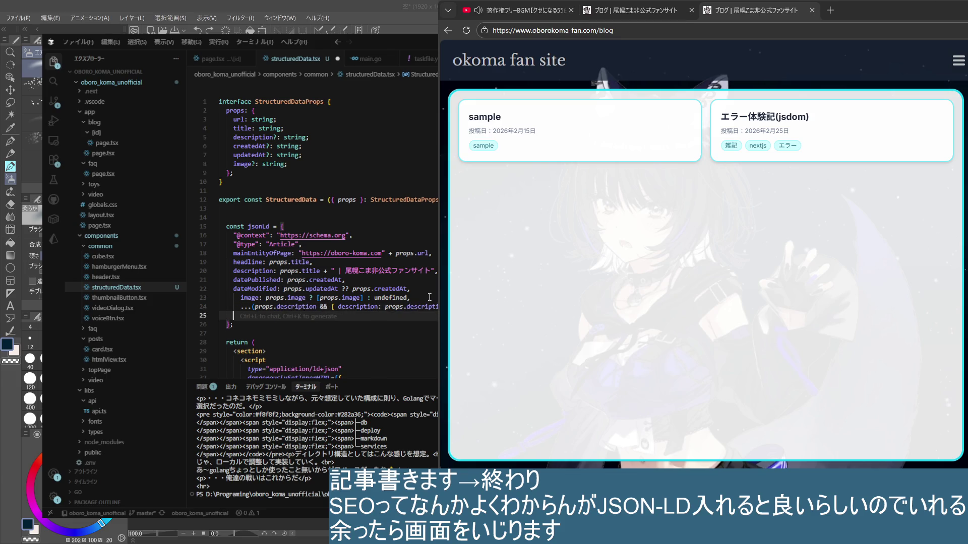
- Accept Cursor's suggested createdAt, updatedAt and image spreads and remove the old image entry
key("Up")
key("Home")
key("Up")
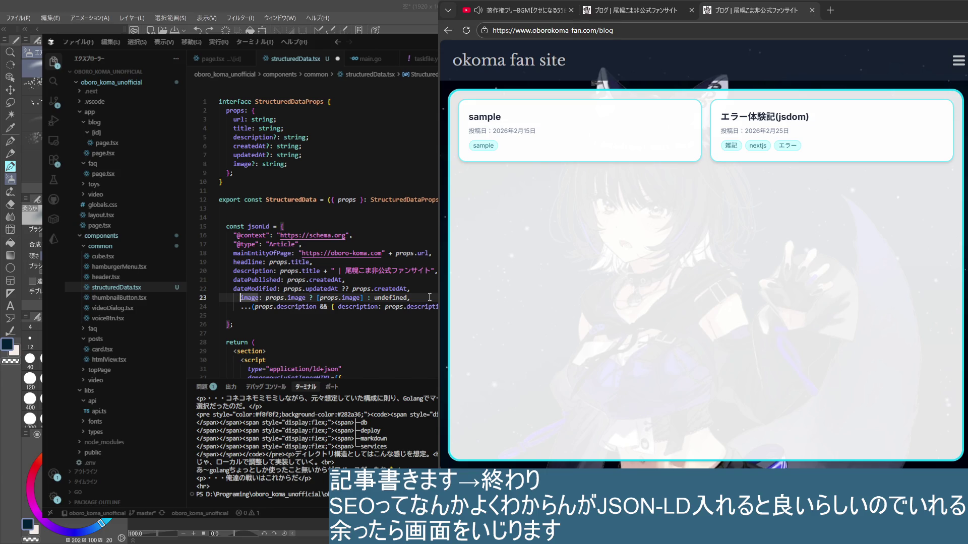
key("Tab")
key("Down")
key("Up")
key("Down")
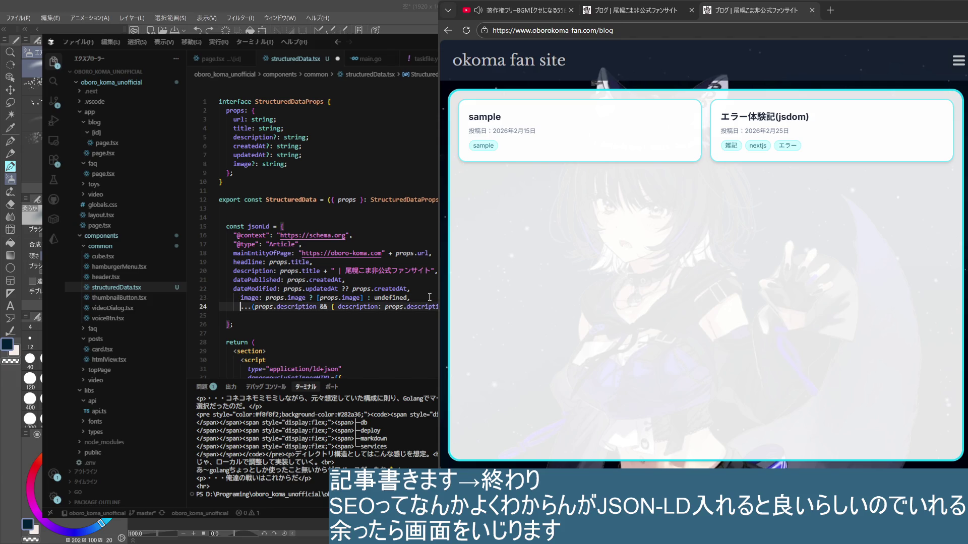
key("Down")
key("ctrl+Right")
key("ctrl+Right")
key("ctrl+Right")
key("ctrl+Left")
key("ctrl+Left")
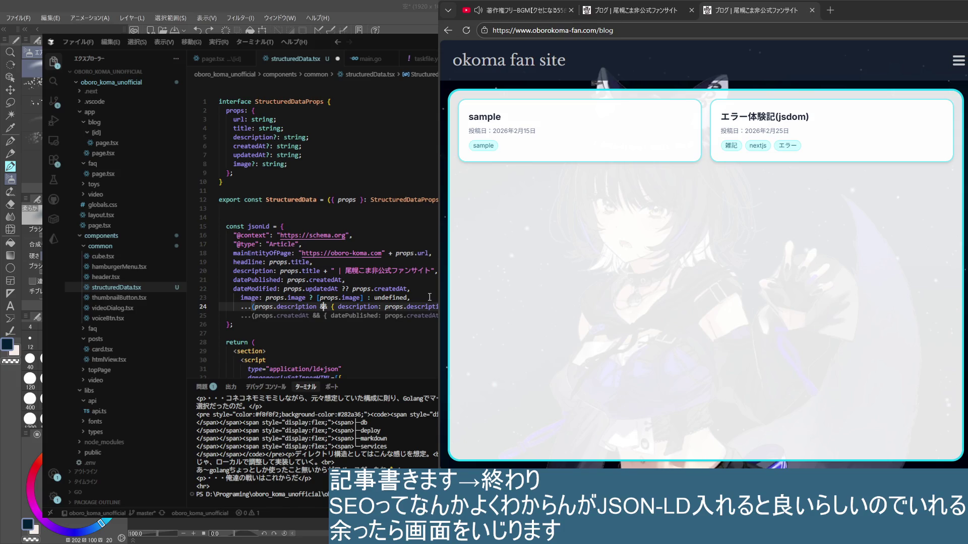
key("Tab")
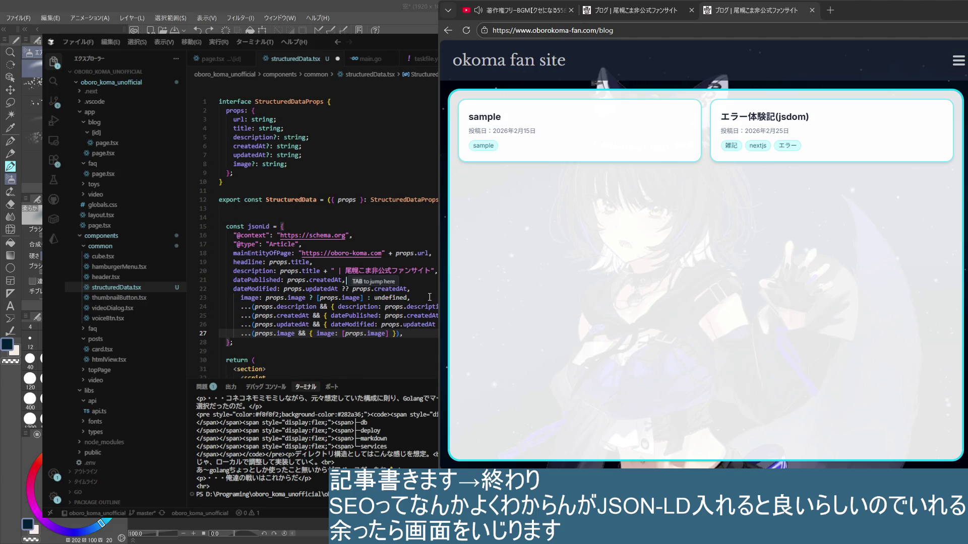
key("Tab")
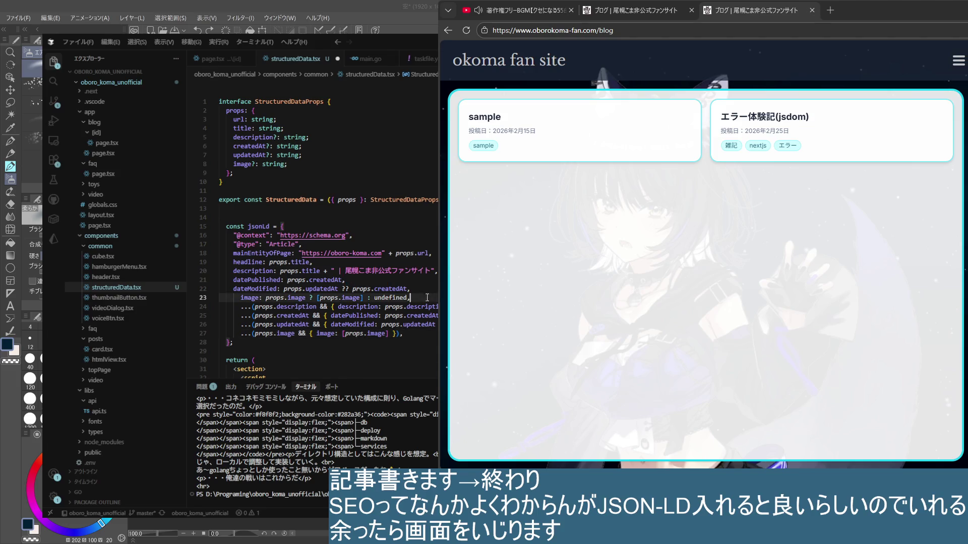
key("Tab")
key("Return")
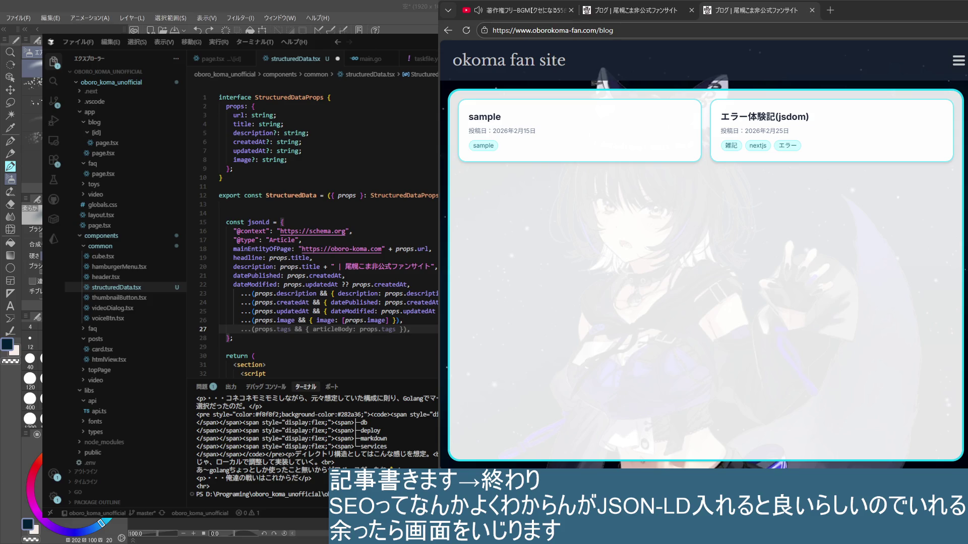
- Reject the suggested tags spread and switch back to the SEO note's jsonLd snippet in Obsidian
key("Escape")
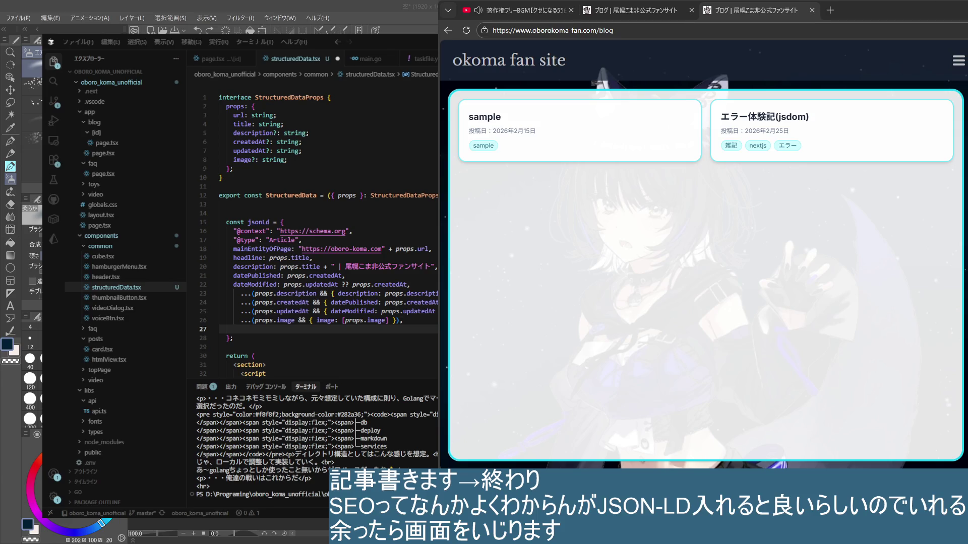
scroll(318, 227, "down", 1)
scroll(318, 227, "down", 1)
scroll(318, 227, "up", 1)
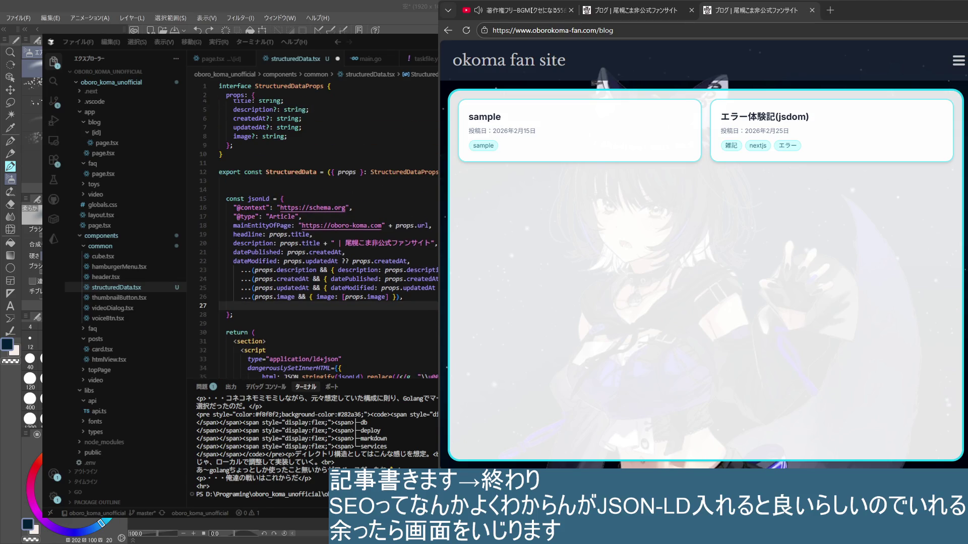
key("alt+Tab")
left_click(232, 295)
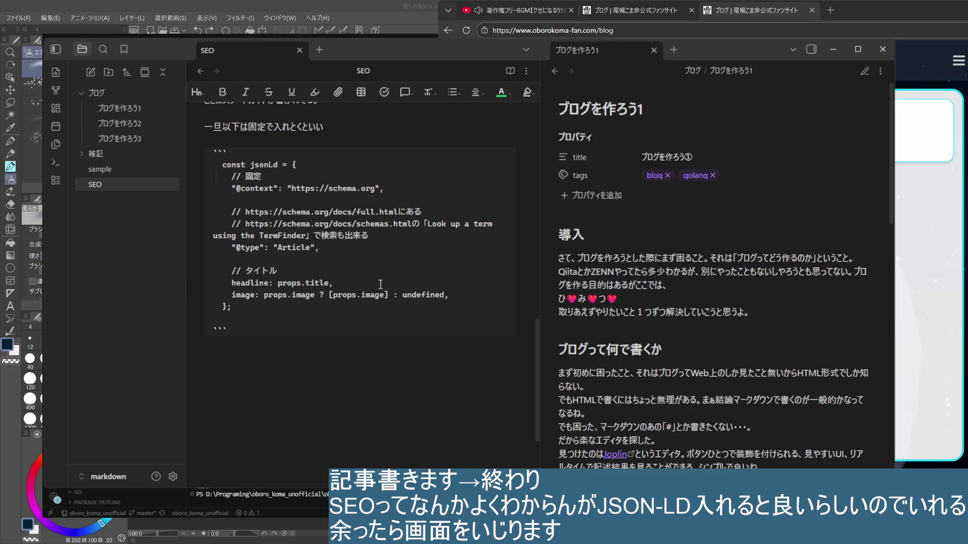
- Delete the image line from the snippet and the fixed-values remark above the code block
left_click(452, 295)
triple_click(452, 295)
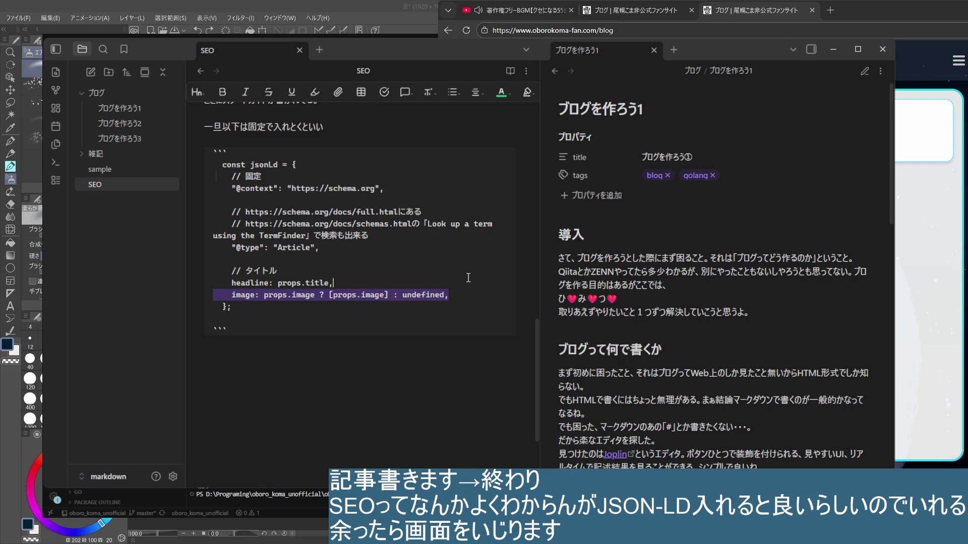
key("BackSpace")
key("BackSpace")
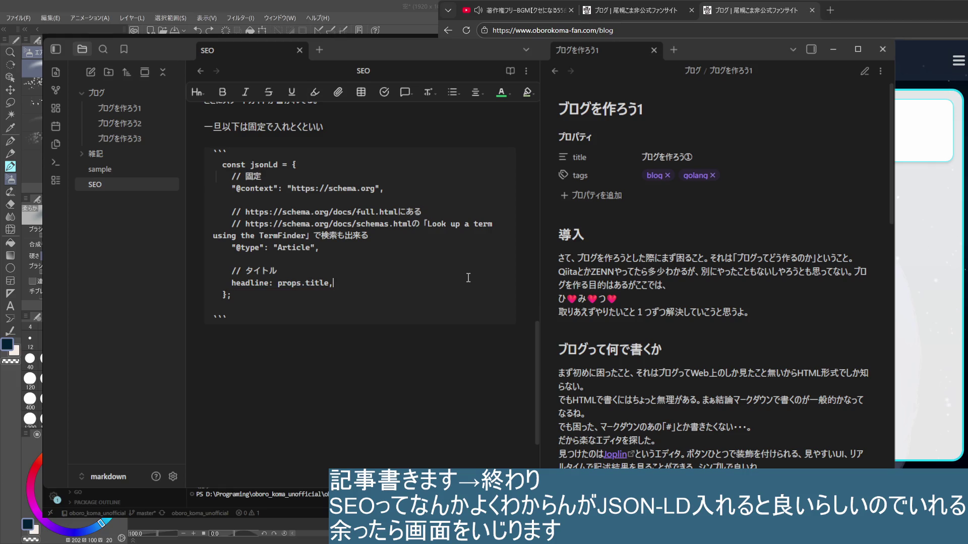
scroll(469, 277, "up", 5)
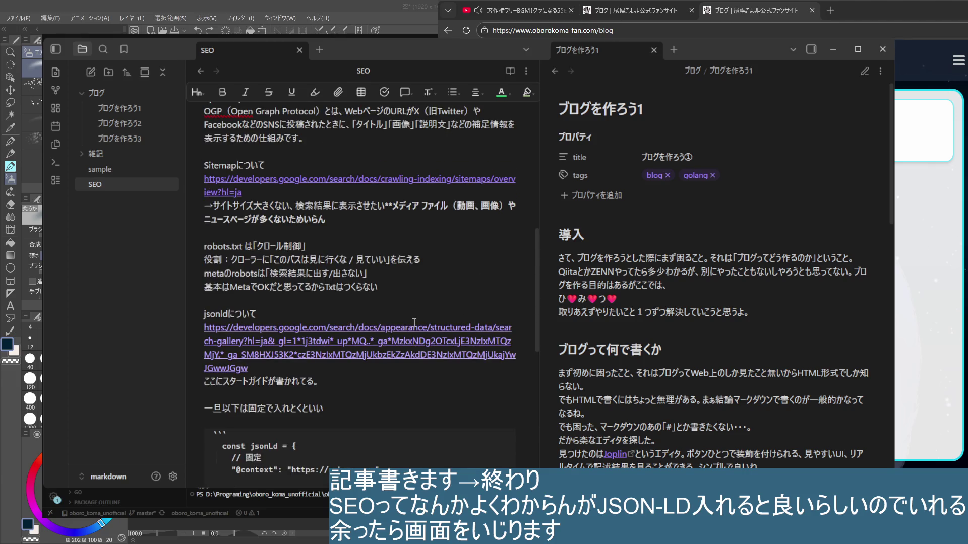
scroll(414, 323, "down", 4)
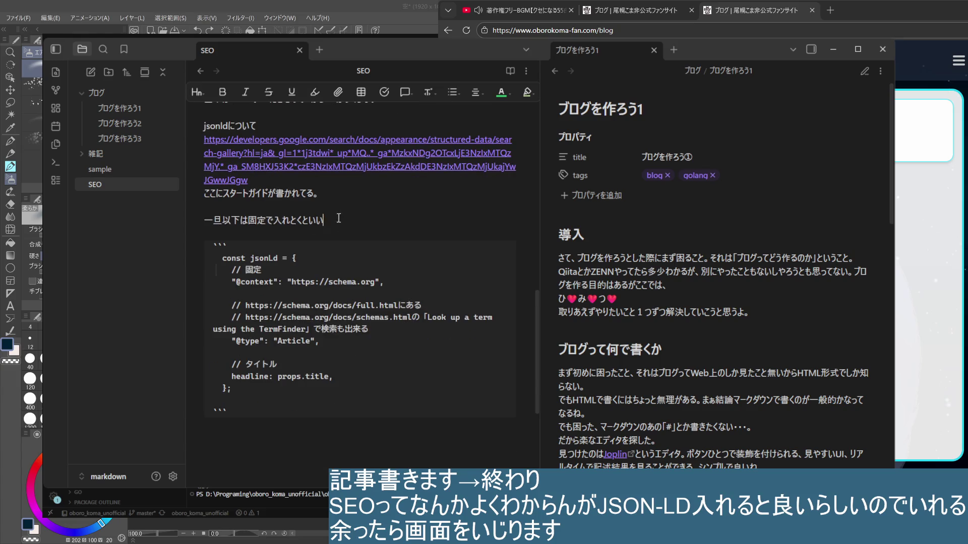
left_click_drag(325, 220, 176, 222)
key("BackSpace")
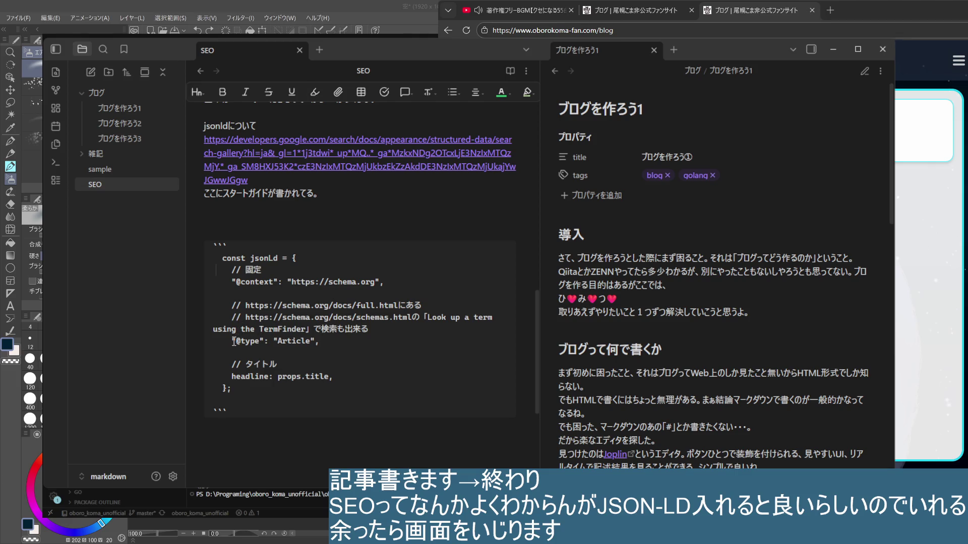
left_click_drag(234, 341, 264, 344)
left_click_drag(235, 282, 272, 286)
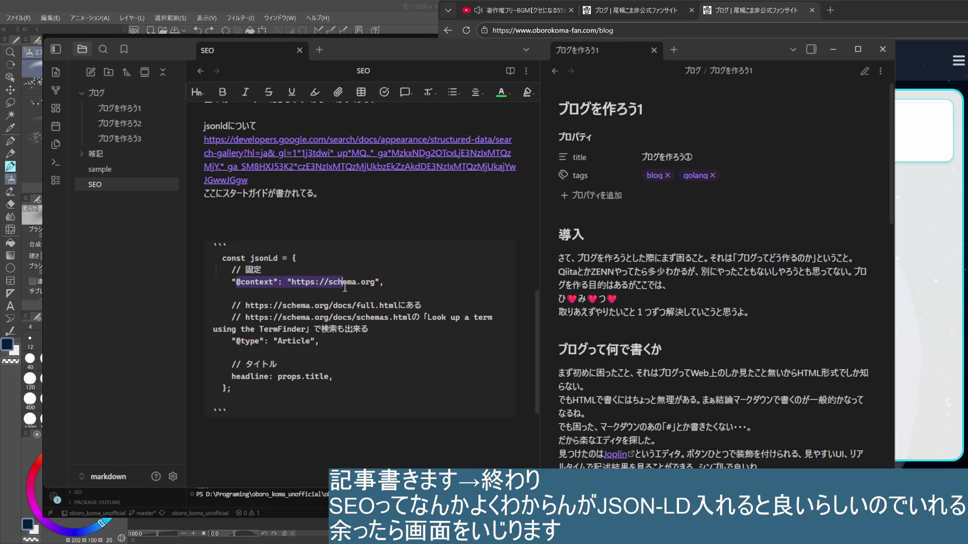
left_click(236, 283)
left_click_drag(239, 284, 377, 282)
left_click(261, 222)
type("@context\": \"https://schema.org\"")
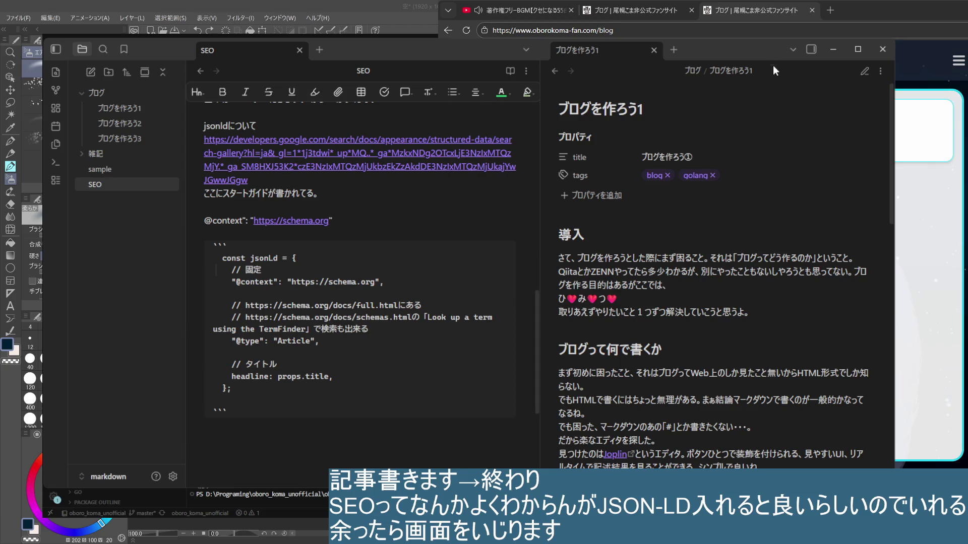
left_click(655, 50)
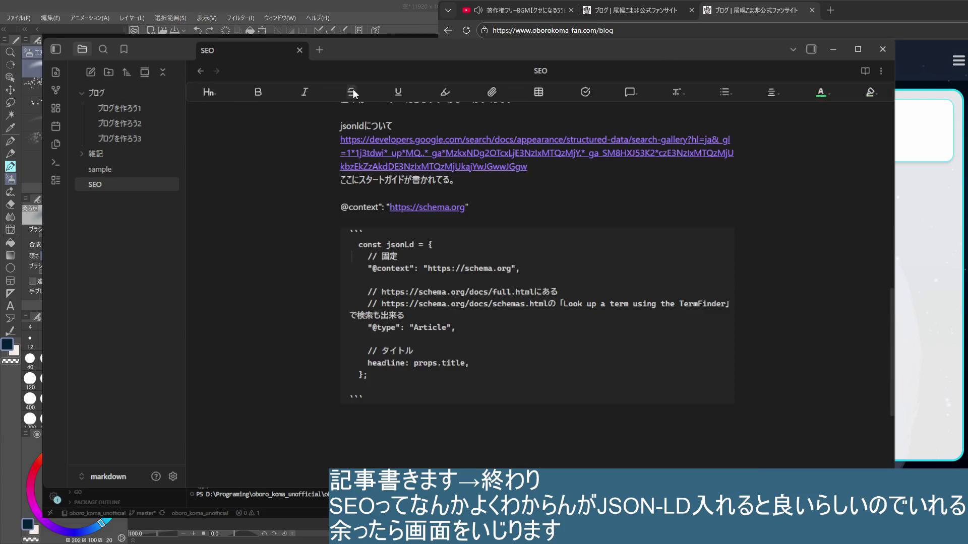
- Split the SEO note to the right and switch the right pane to reading view
left_click(882, 72)
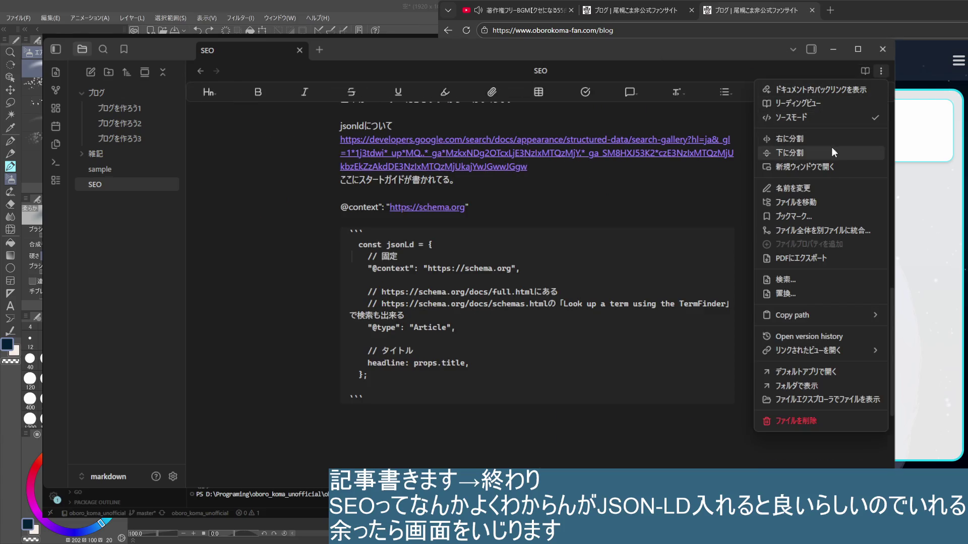
left_click(821, 139)
scroll(747, 250, "down", 4)
scroll(730, 311, "up", 2)
scroll(730, 311, "up", 1)
scroll(730, 311, "down", 1)
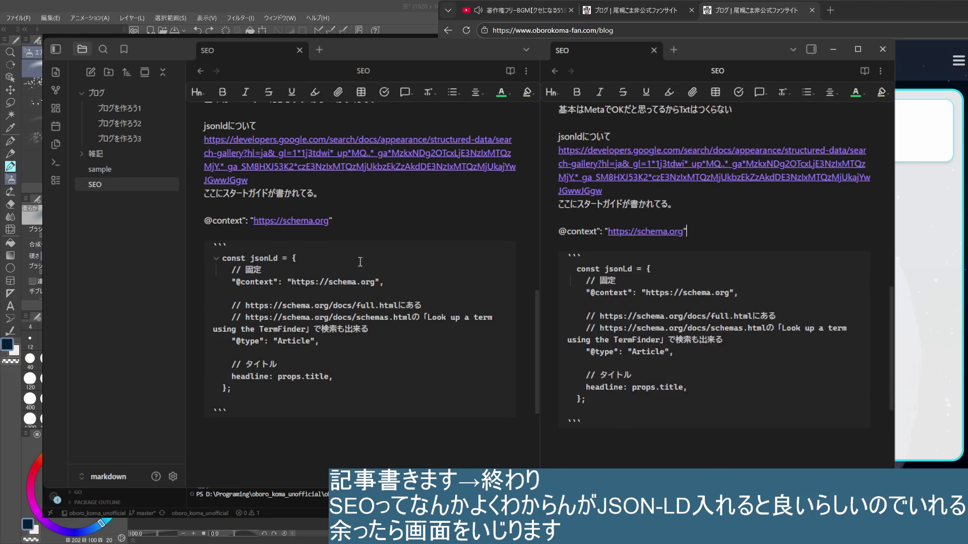
left_click(864, 70)
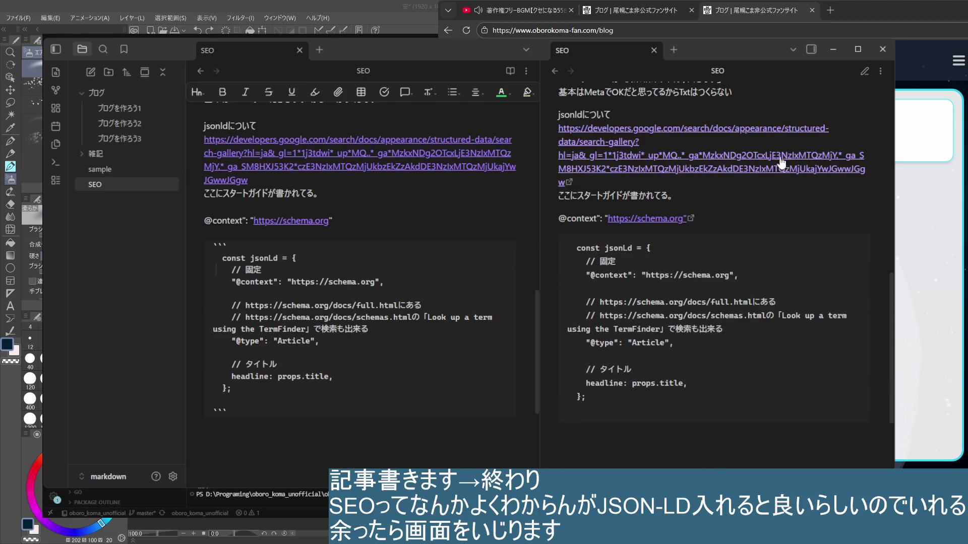
left_click(365, 264)
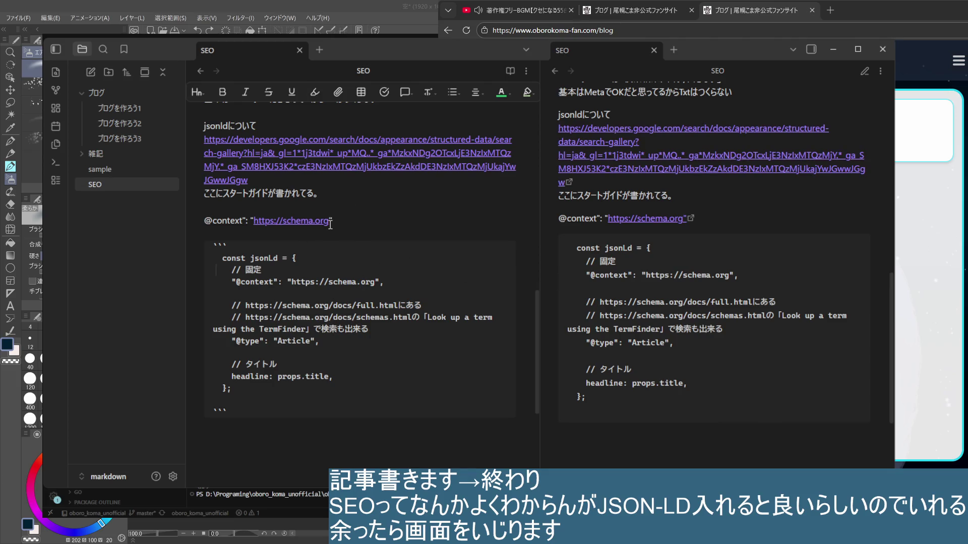
left_click(338, 228)
key("Return")
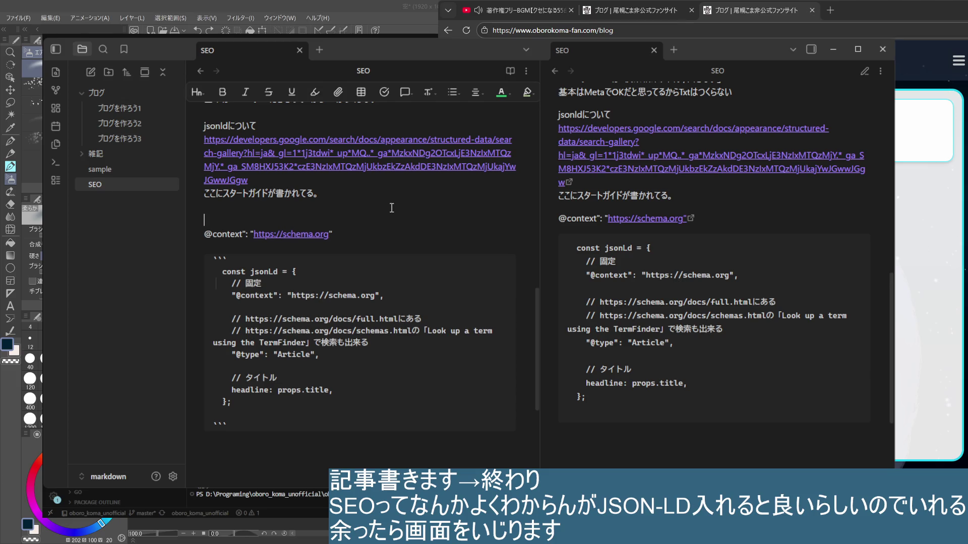
type("固定")
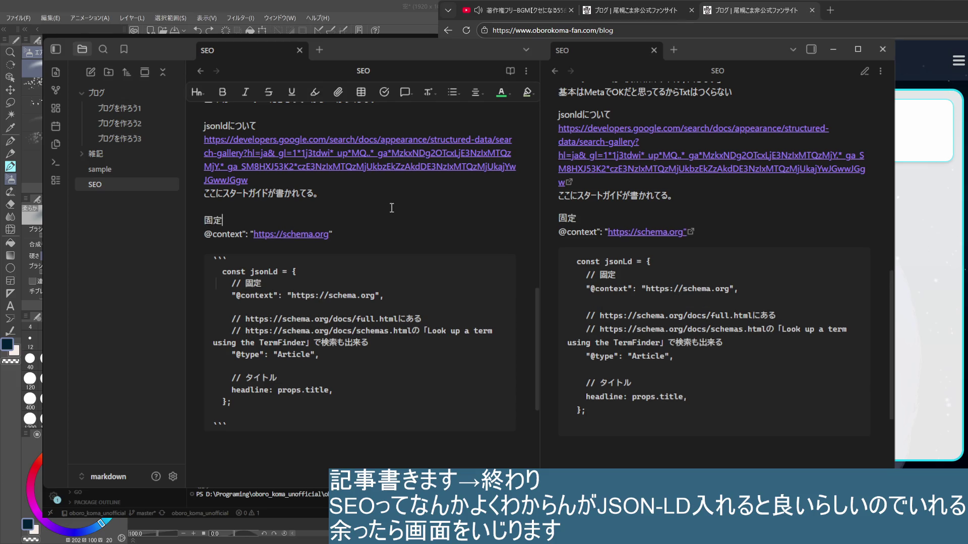
key("Down")
key("Down")
key("Return")
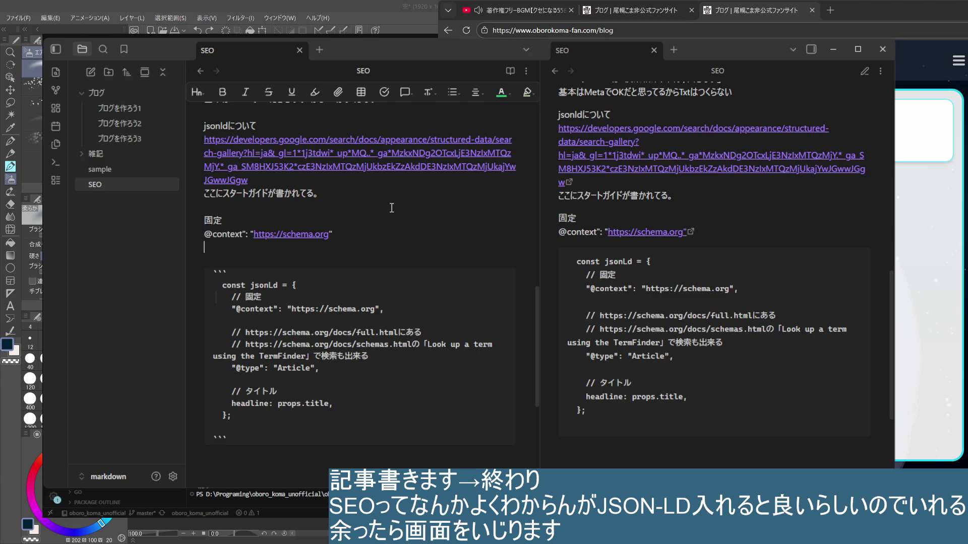
key("Up")
key("ctrl+d")
key("Up")
key("ctrl+d")
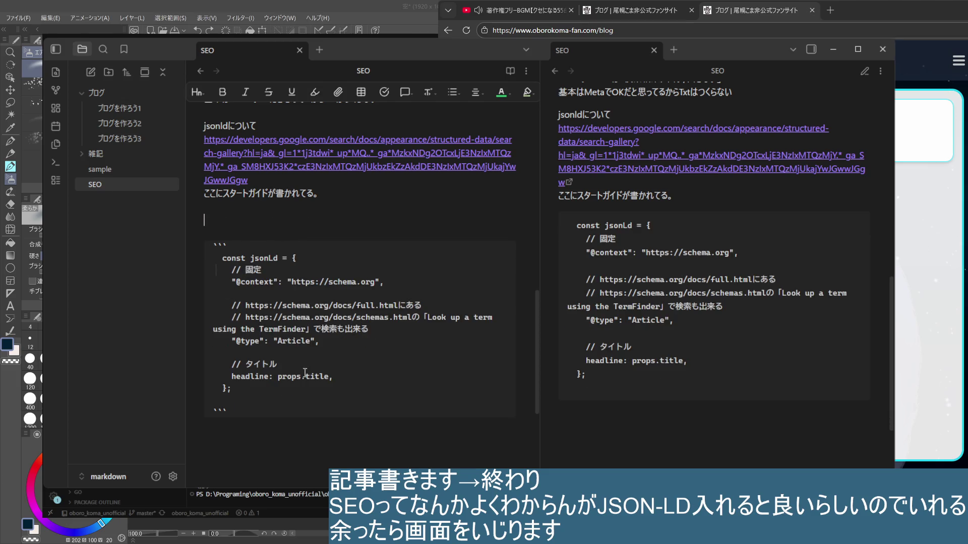
- Open blank lines after headline: props.title and begin a // comment for a new entry
left_click(354, 388)
left_click(277, 353)
left_click(610, 265)
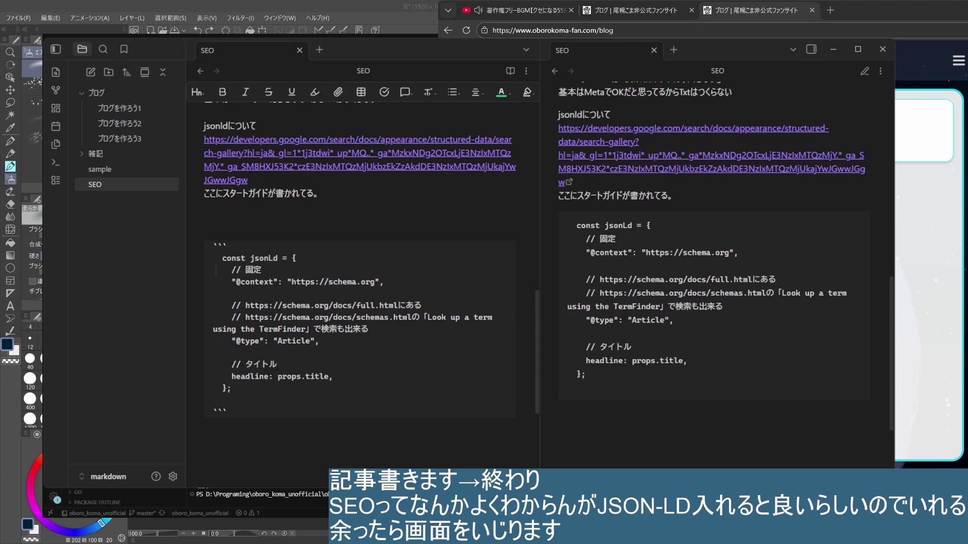
key("Return")
key("Return")
type("..")
key("BackSpace")
key("BackSpace")
type("// URL")
key("Return")
type("\"url\": \"https://example.com\",")
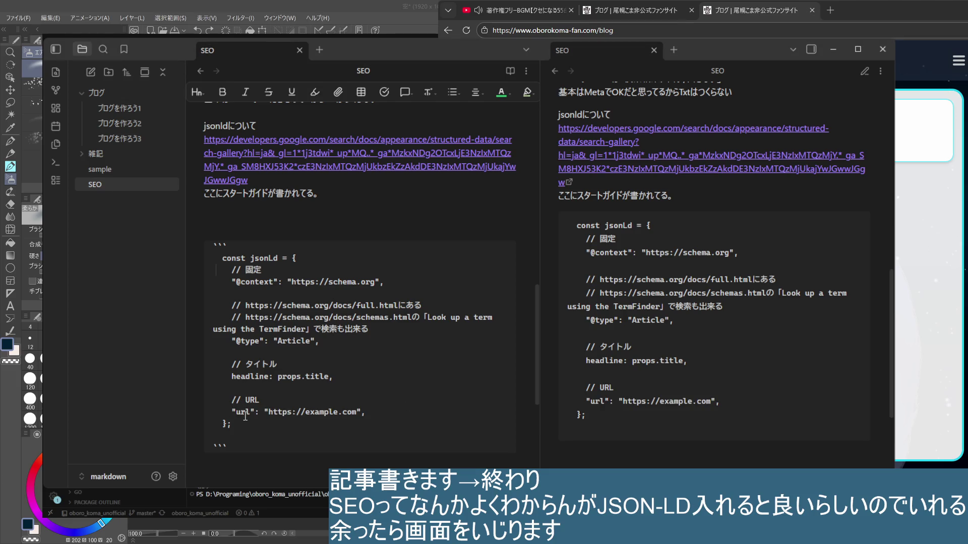
left_click(237, 413)
key("BackSpace")
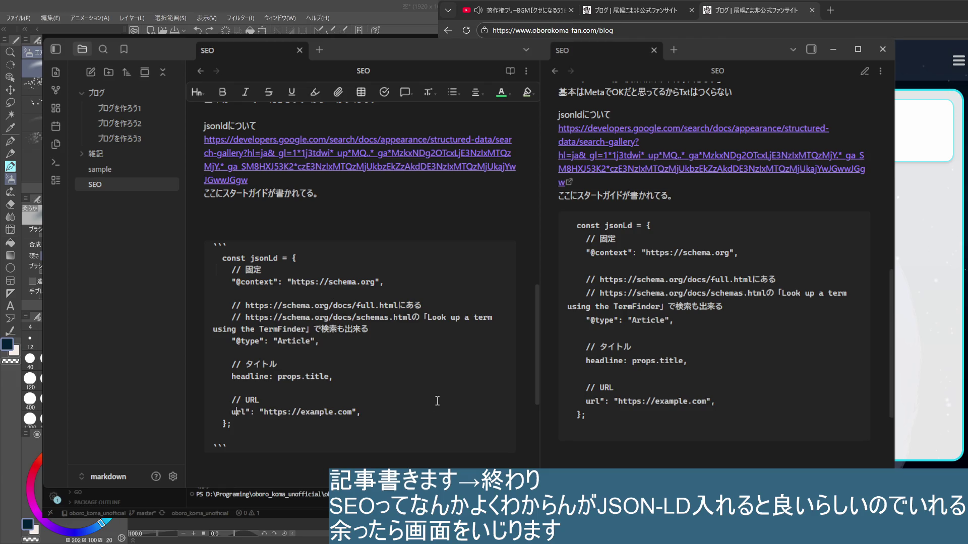
key("BackSpace")
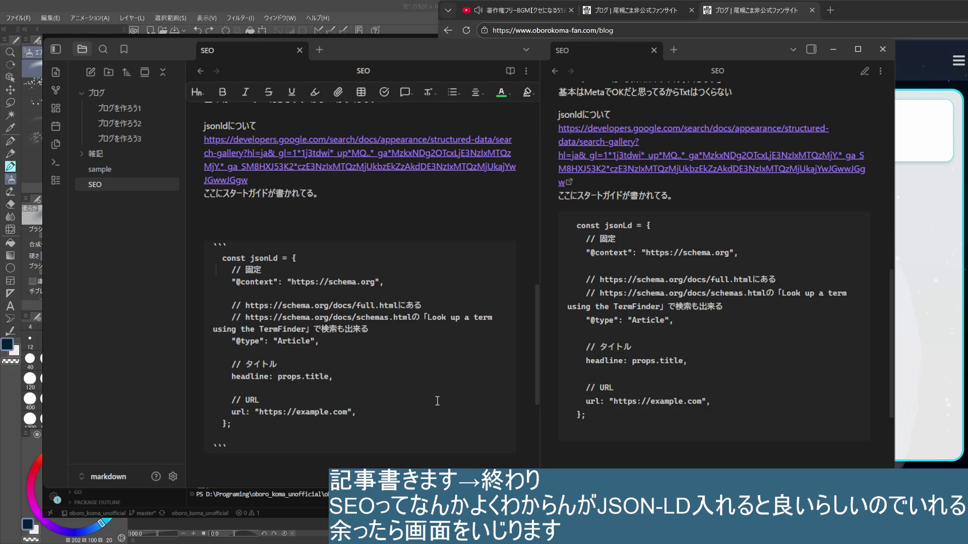
key("ctrl+z")
key("ctrl+z")
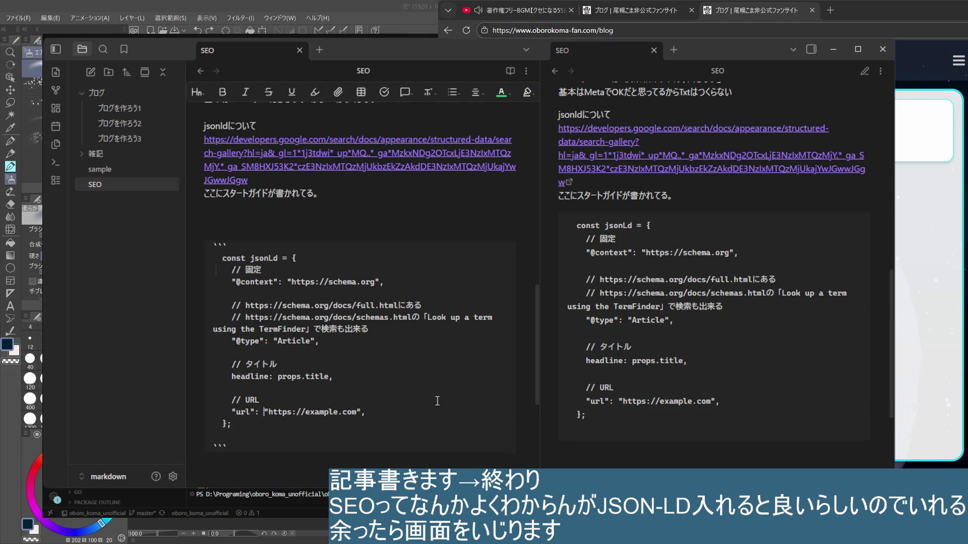
- Delete the extra blank line above the code block and paste the copied text
left_click(311, 212)
key("BackSpace")
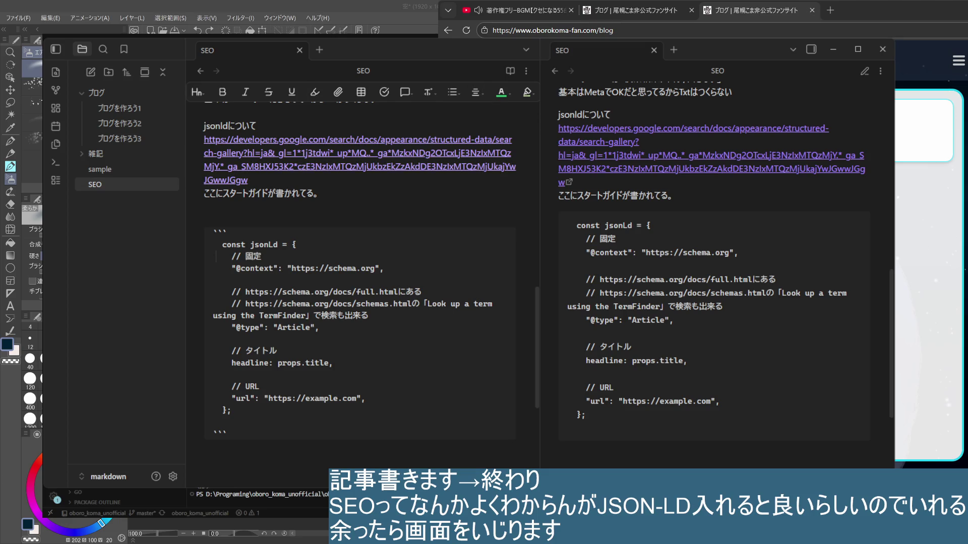
scroll(277, 250, "up", 1)
key("ctrl+v")
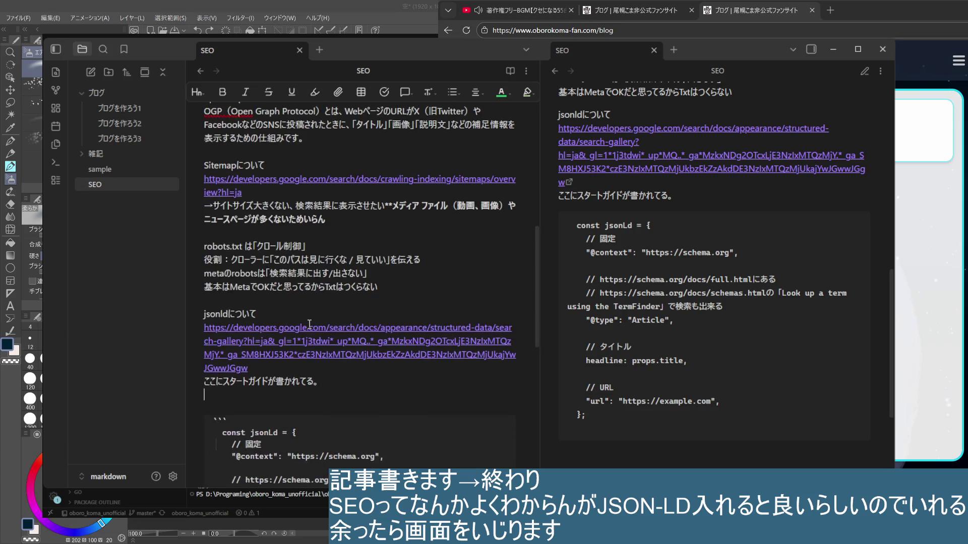
scroll(316, 289, "up", 2)
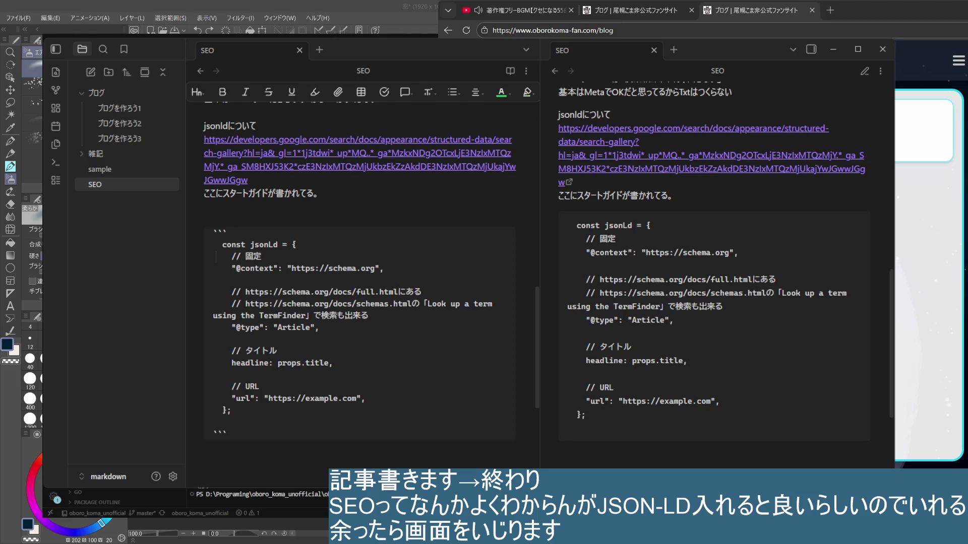
- Clear the stray text above the code block and start an empty line there
left_click(300, 215)
type("json")
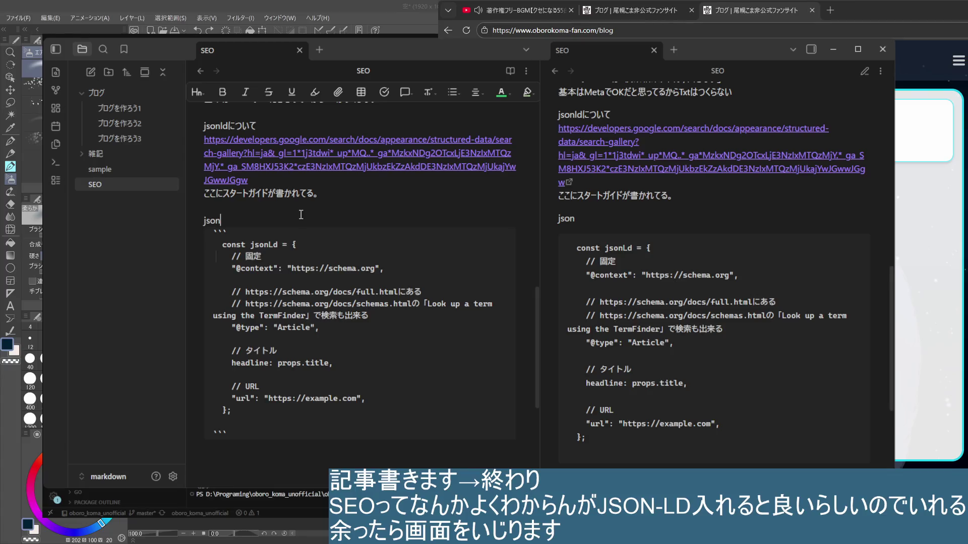
type("ls")
key("BackSpace")
key("BackSpace")
key("BackSpace")
key("BackSpace")
key("BackSpace")
key("BackSpace")
key("BackSpace")
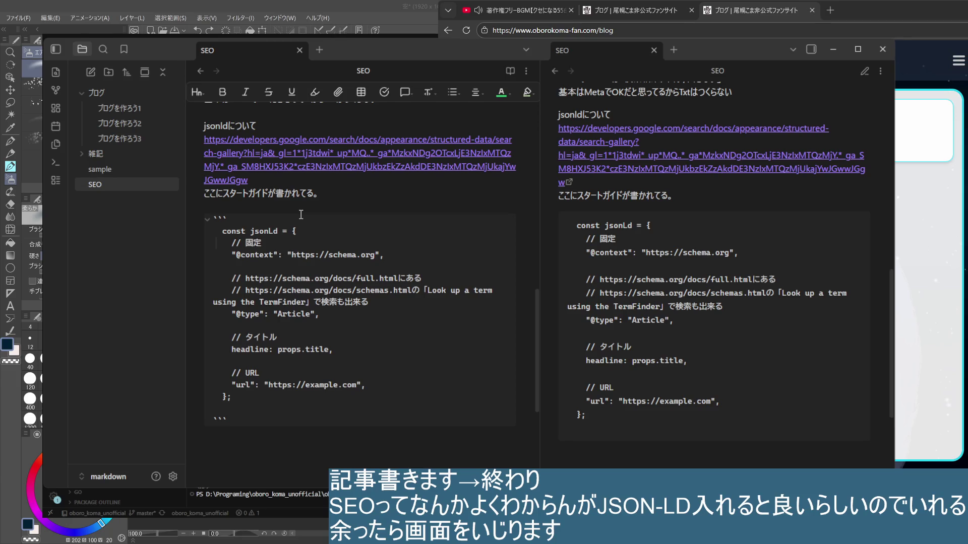
key("Down")
key("Down")
key("Down")
key("Down")
key("Down")
key("Down")
key("Down")
key("Up")
key("Up")
key("Up")
key("Up")
key("Up")
key("Up")
key("Up")
key("Up")
key("Return")
type("sank")
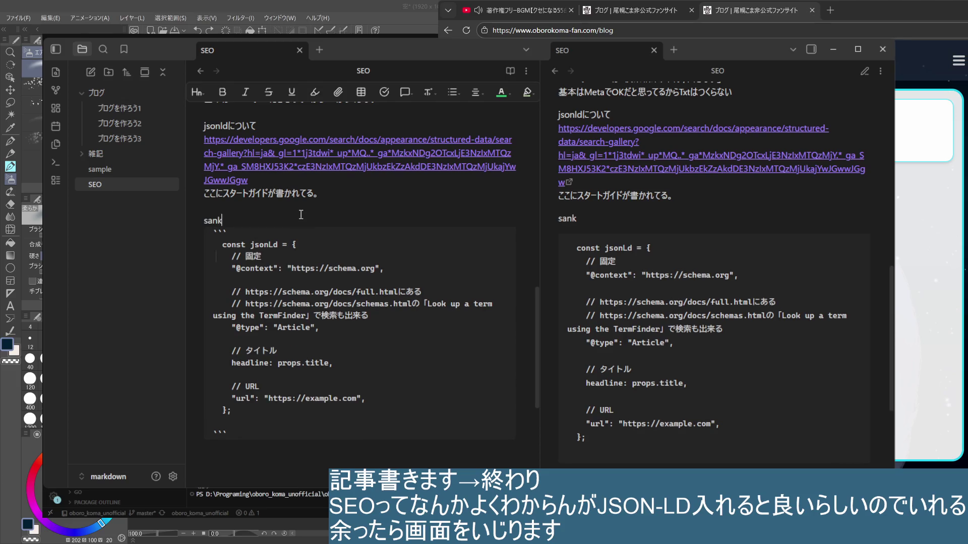
- Write the ※参考 reference label above the snippet, fixing the mistyped 'sank'
key("BackSpace")
key("BackSpace")
key("BackSpace")
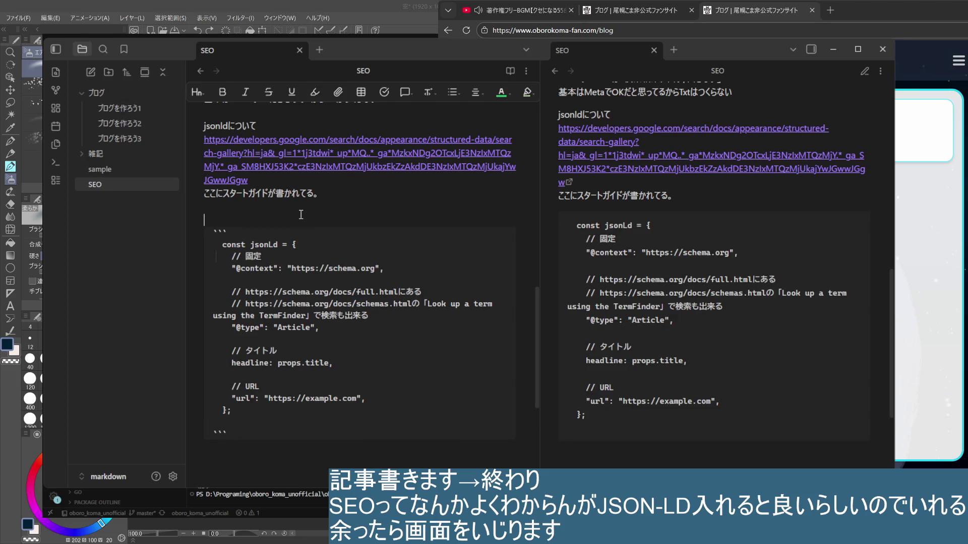
type("参考")
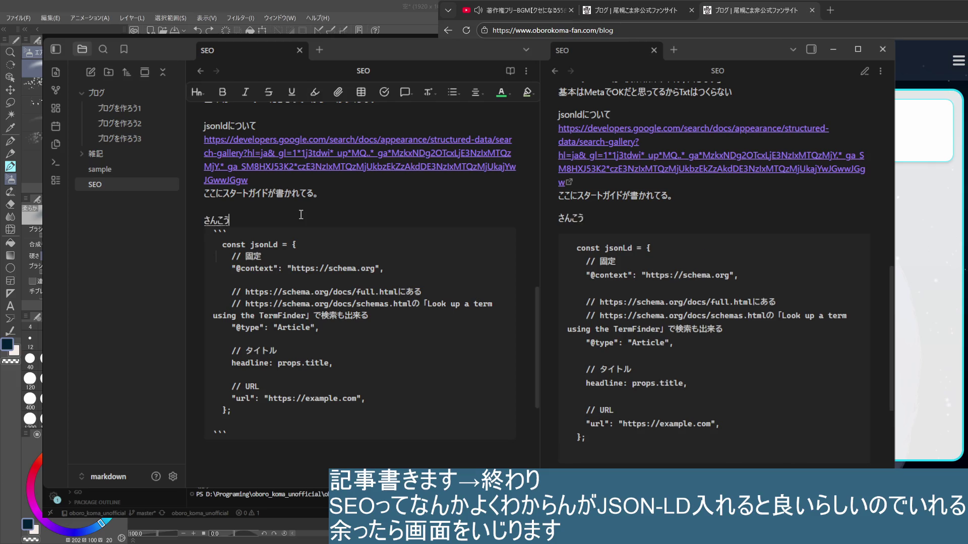
key("Down")
key("Down")
key("Down")
key("Down")
key("Down")
key("Down")
key("Down")
key("Up")
key("Up")
key("Up")
key("Up")
key("Up")
key("Up")
key("Up")
key("Up")
key("Up")
key("Up")
key("Home")
type("※")
key("Down")
key("Down")
key("Down")
key("Down")
key("Down")
key("Down")
key("Down")
key("Down")
type("json-ldの")
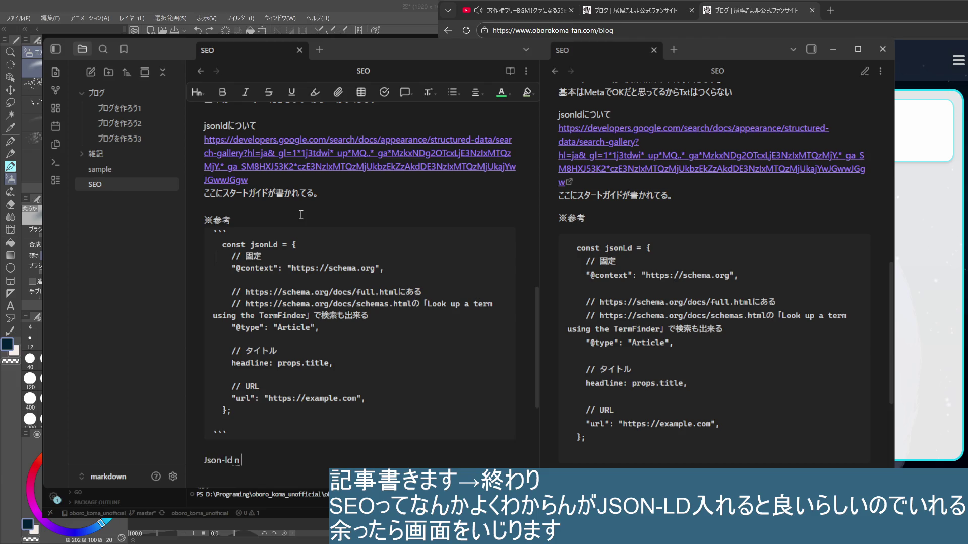
type("テスト")
type("がいか以下で可能")
- Add 'Json-ldのテストが以下で可能' below the code block with the Google structured-data link pasted under it
key("Return")
type("https://developers.google.com/search/docs/appearance/structured-data?hl=ja")
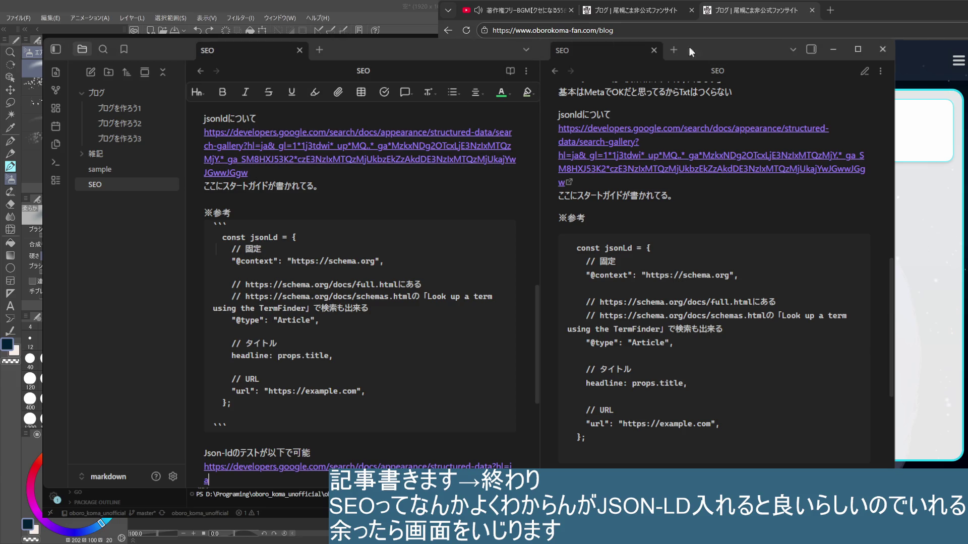
left_click(832, 49)
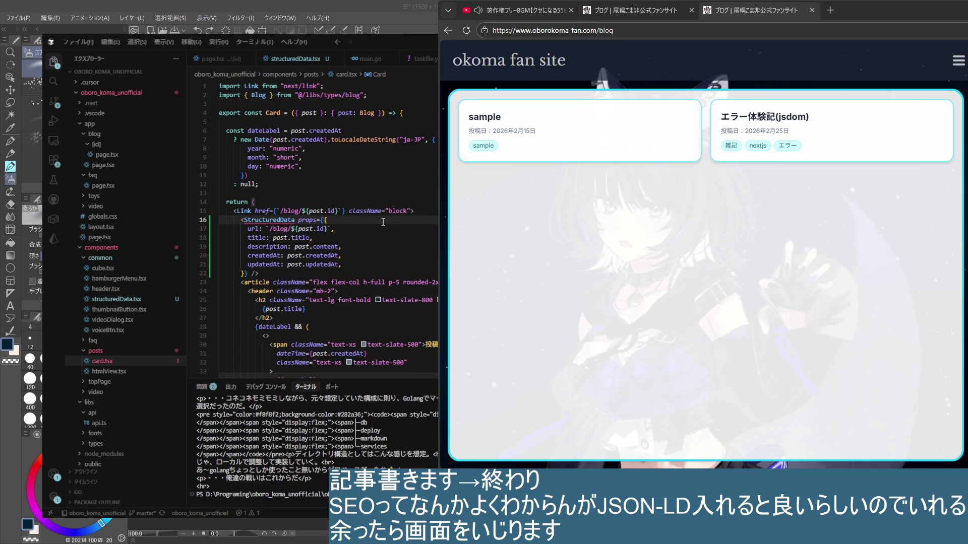
- Import StructuredData via quick fix and delete the description prop from its usage in card.tsx
key("ctrl+period")
key("Return")
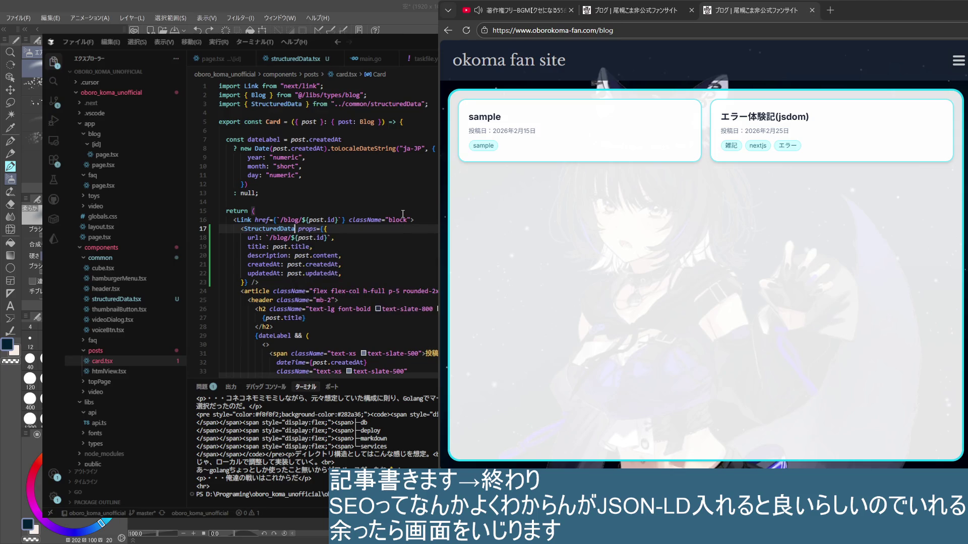
left_click(418, 274)
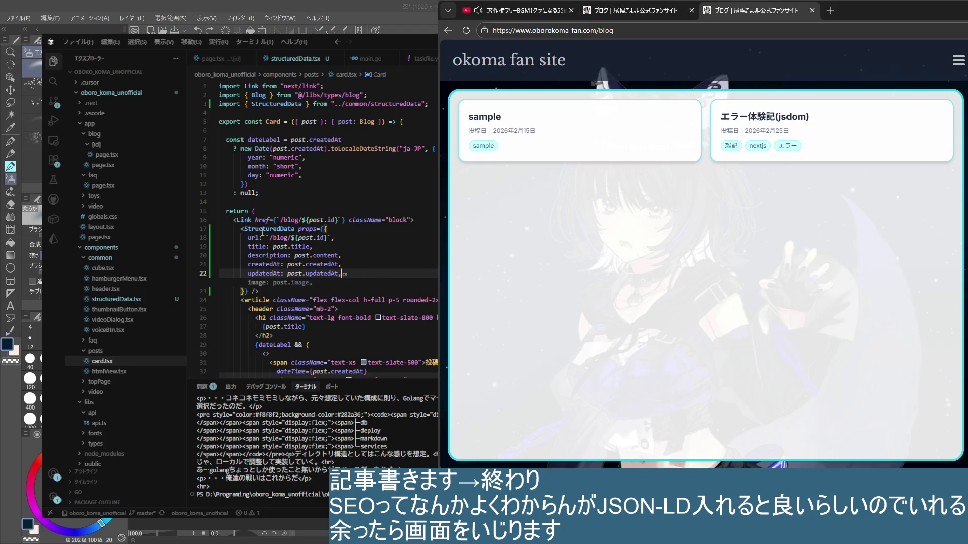
key("Tab")
key("Up")
key("Up")
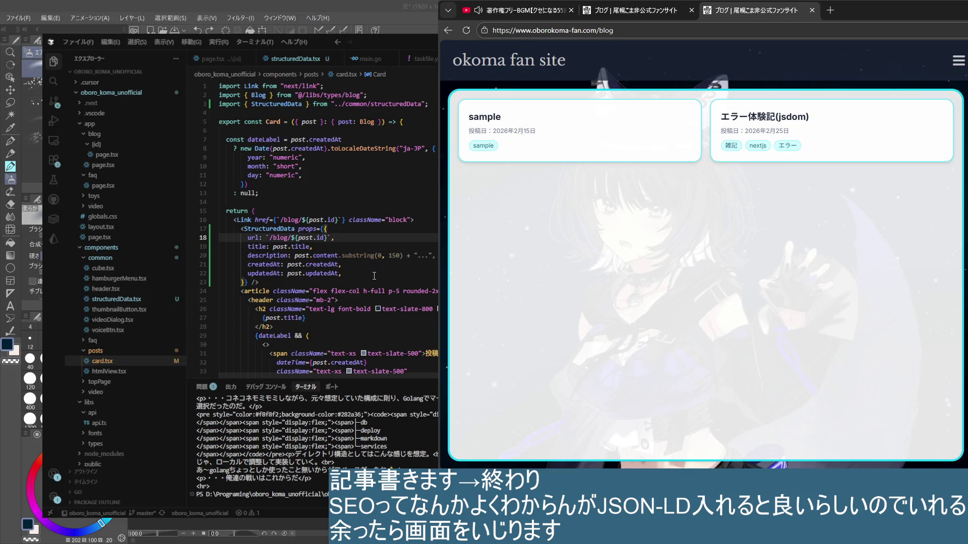
key("Down")
key("Down")
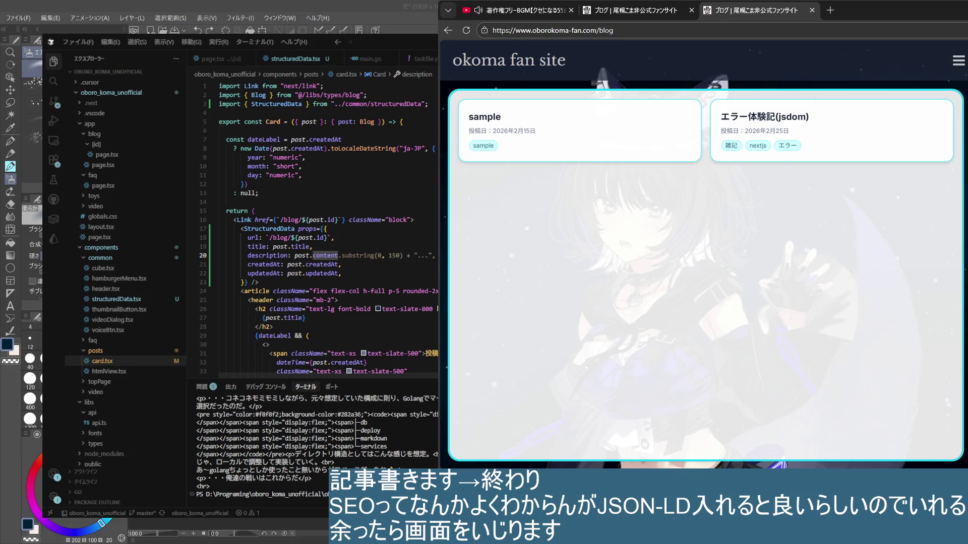
key("Up")
key("BackSpace")
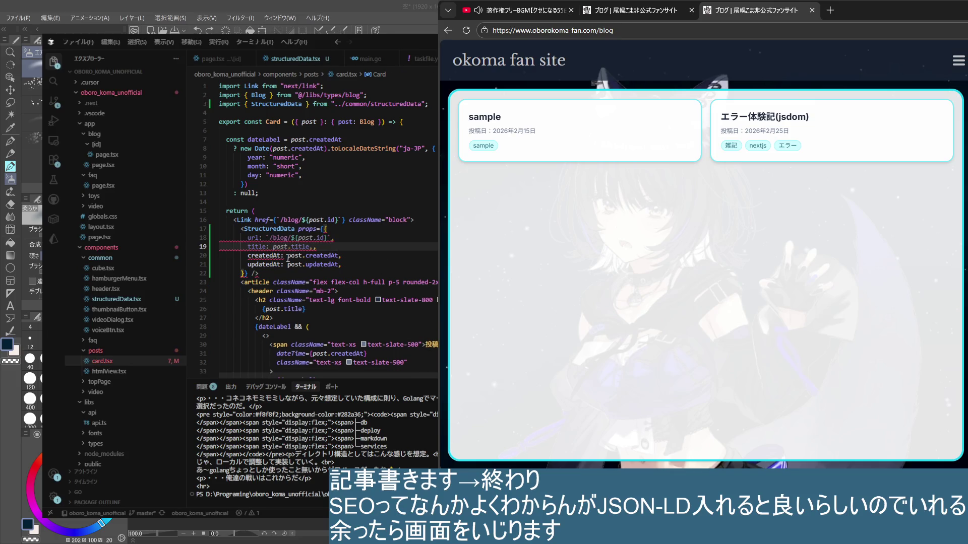
- Review the StructuredData definition and confirm card.tsx passes url, title, createdAt and updatedAt
left_click(269, 229, "ctrl")
scroll(247, 197, "up", 1)
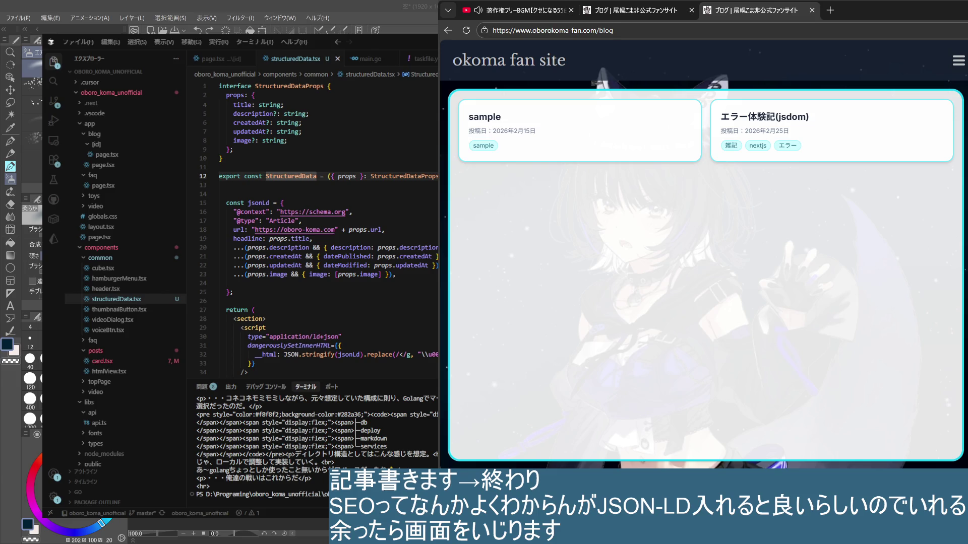
key("alt+Left")
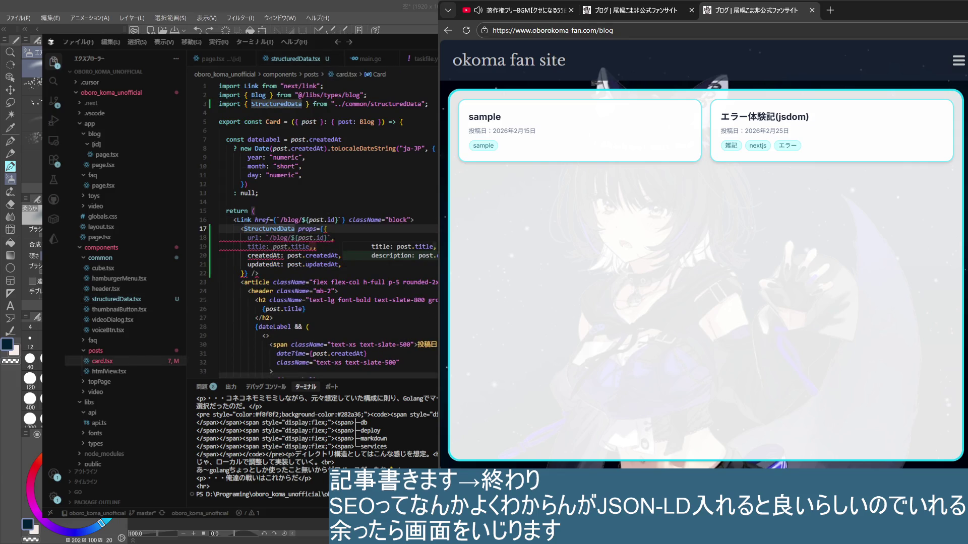
left_click(328, 245)
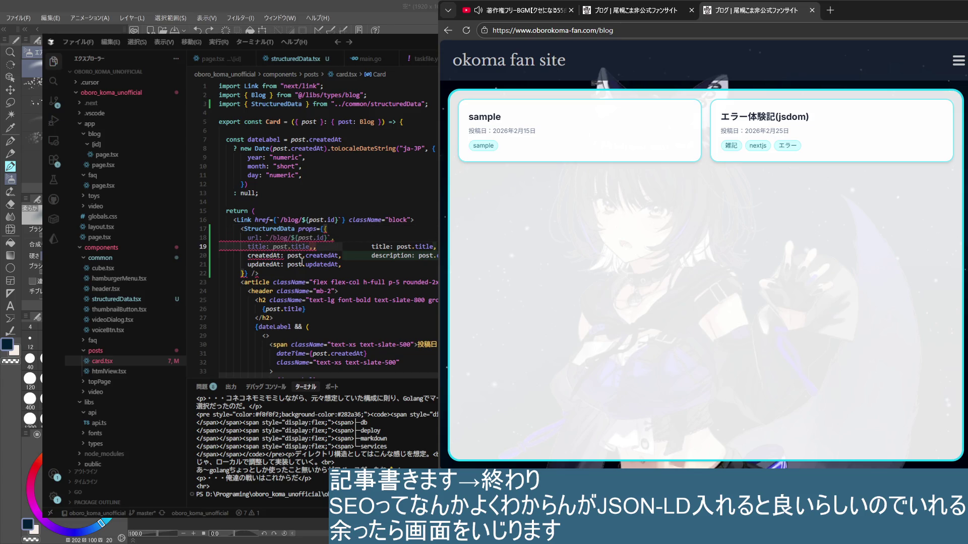
left_click(349, 232)
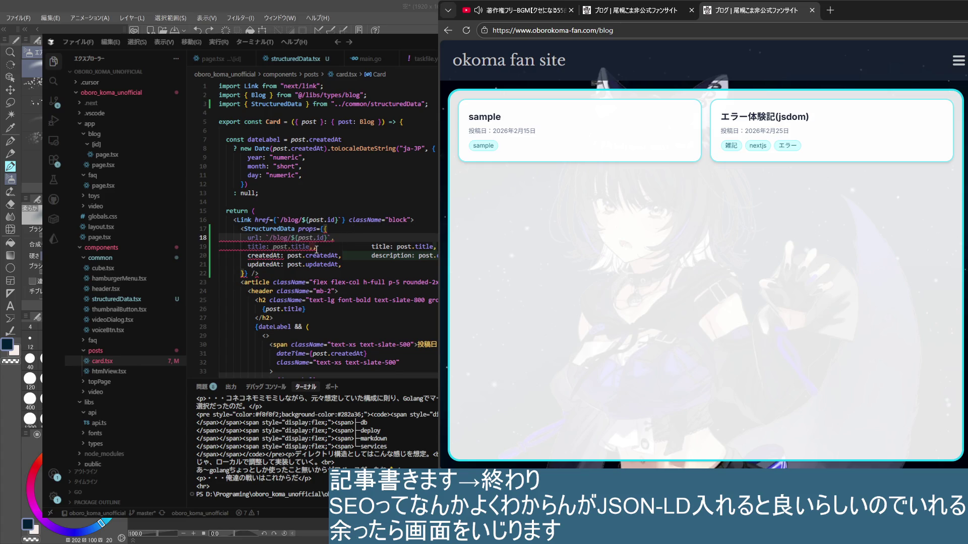
key("Down")
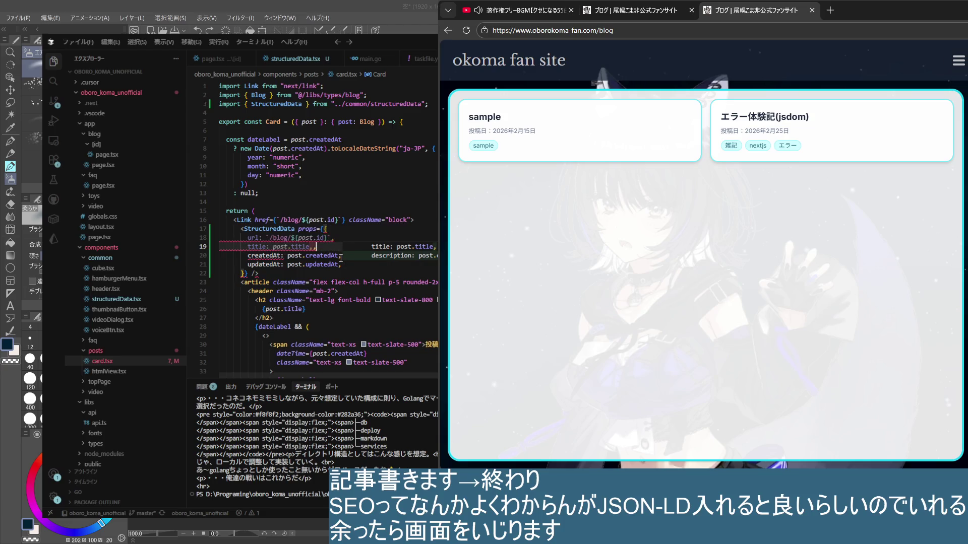
left_click(365, 241)
left_click(331, 250)
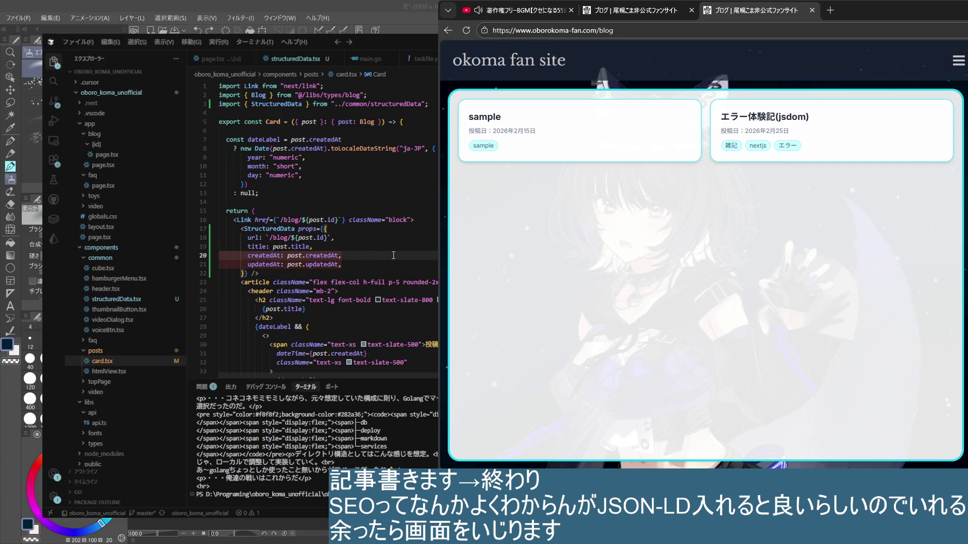
key("Down")
key("Down")
left_click(400, 282)
key("Up")
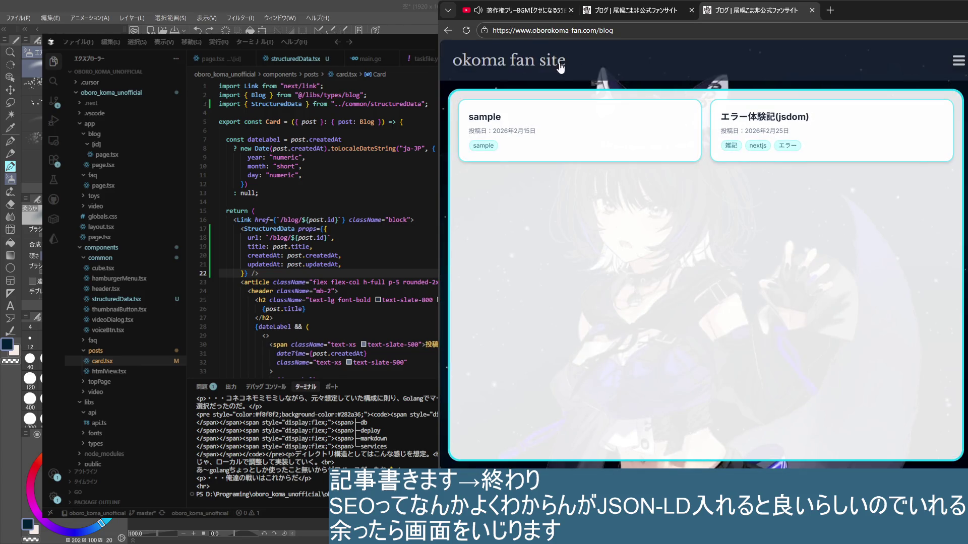
- Inspect the local blog page's four post cards with DevTools element inspection
left_click(619, 11)
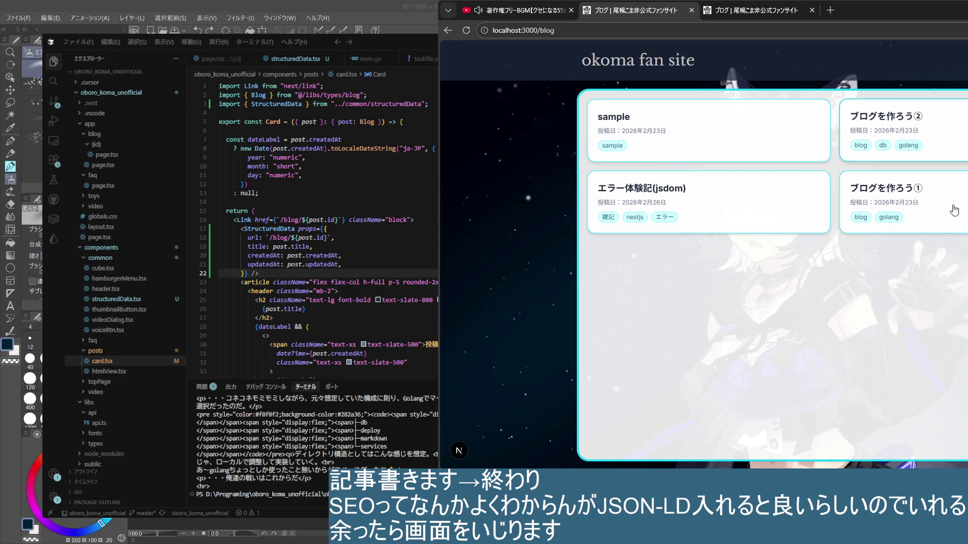
key("ctrl+shift+c")
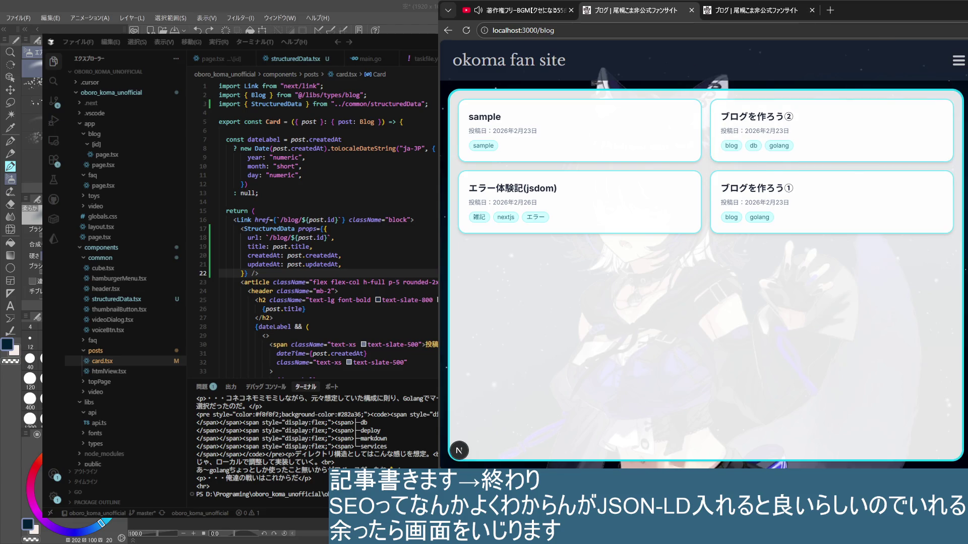
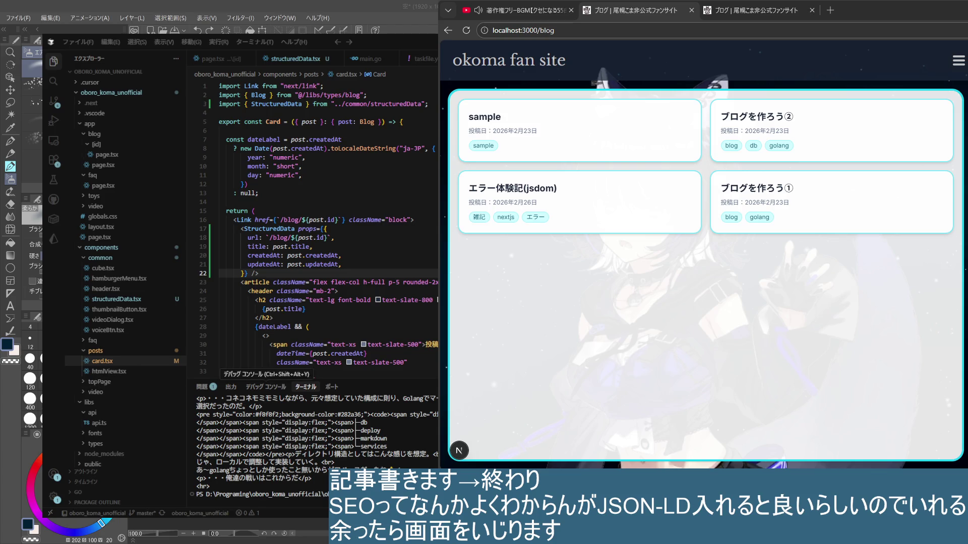
- Step through card.tsx lines 16–22 checking the StructuredData props (URL, title, dates)
left_click(353, 265)
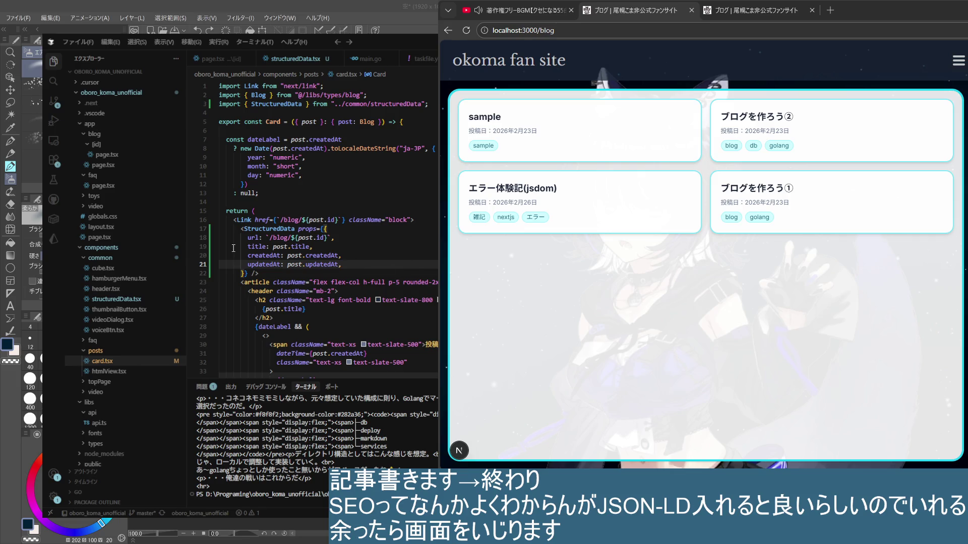
key("Down")
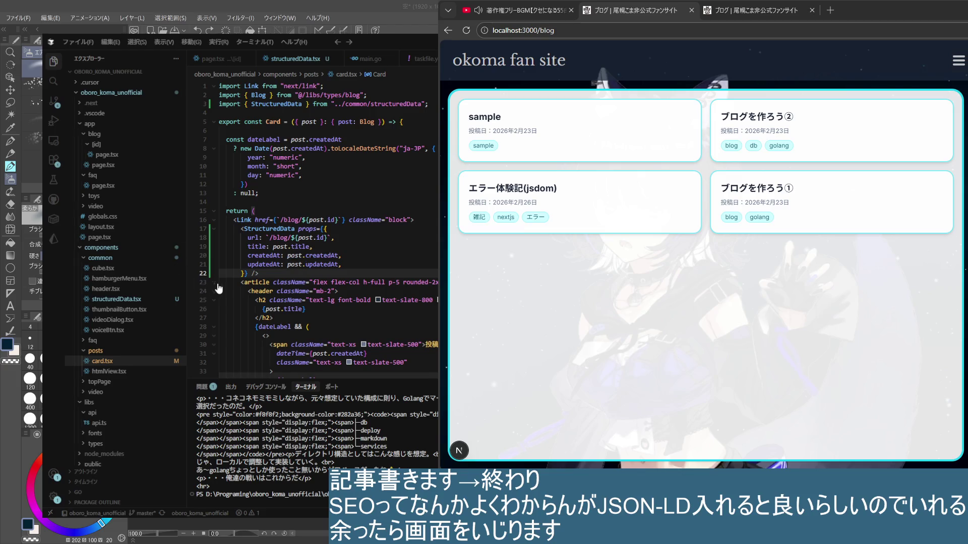
key("Up")
key("Up")
key("Up")
left_click(391, 272)
key("ctrl+z")
key("ctrl+y")
key("Up")
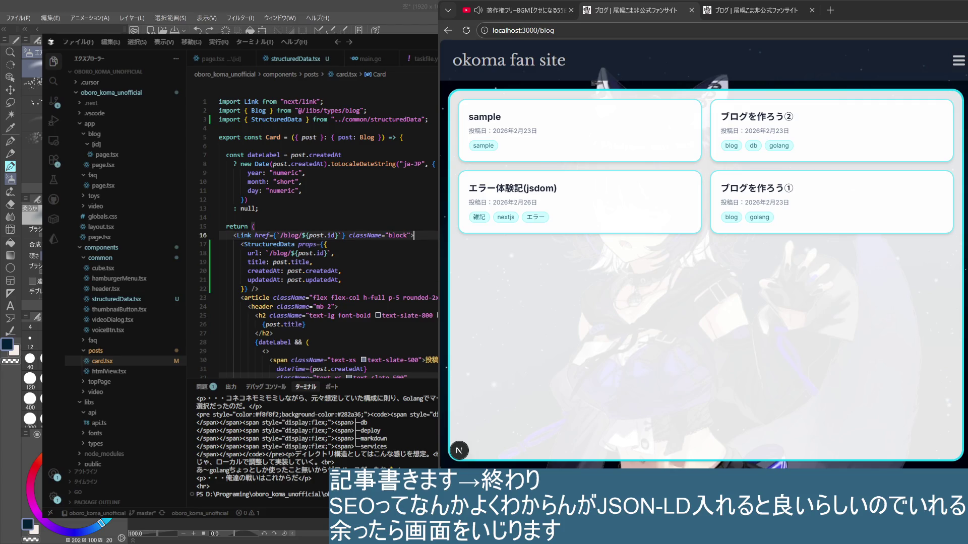
left_click(342, 288)
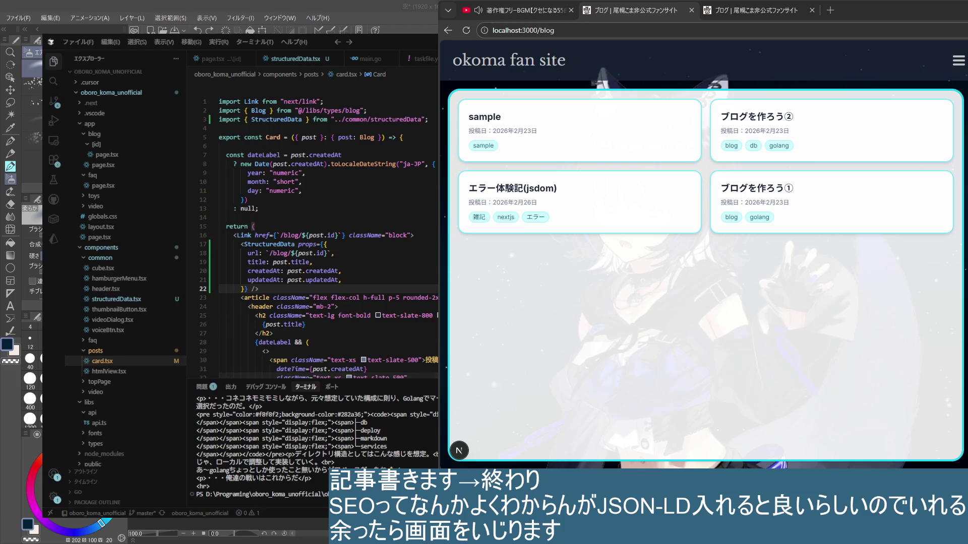
- Bring up the live oborokoma-fan.com/blog page in the browser's third tab
left_click(748, 10)
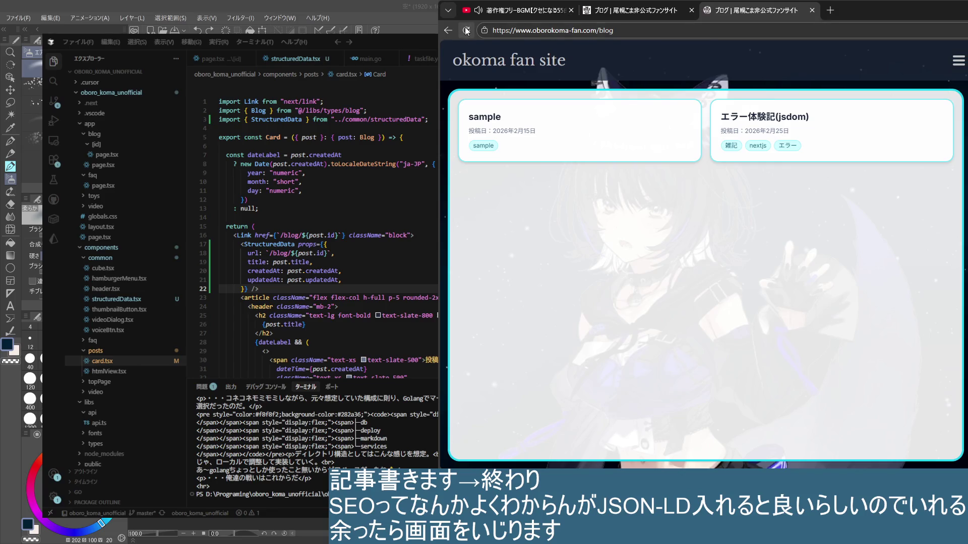
key("alt+Tab")
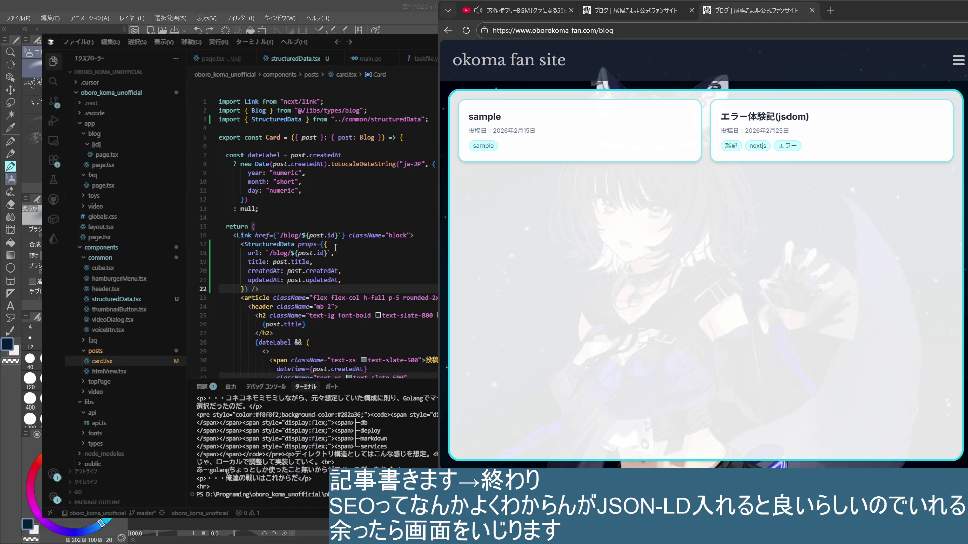
left_click(54, 101)
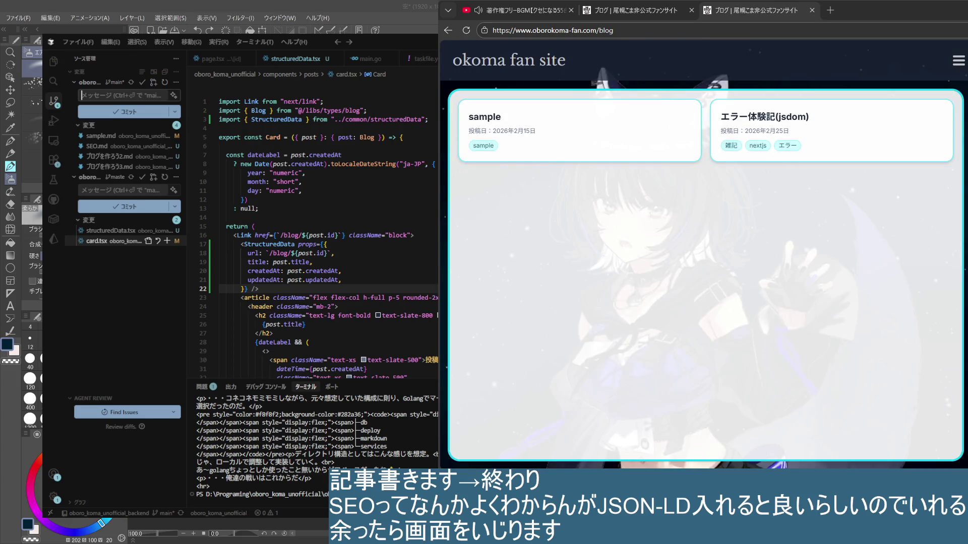
left_click_drag(99, 248, 403, 207)
left_click(329, 219)
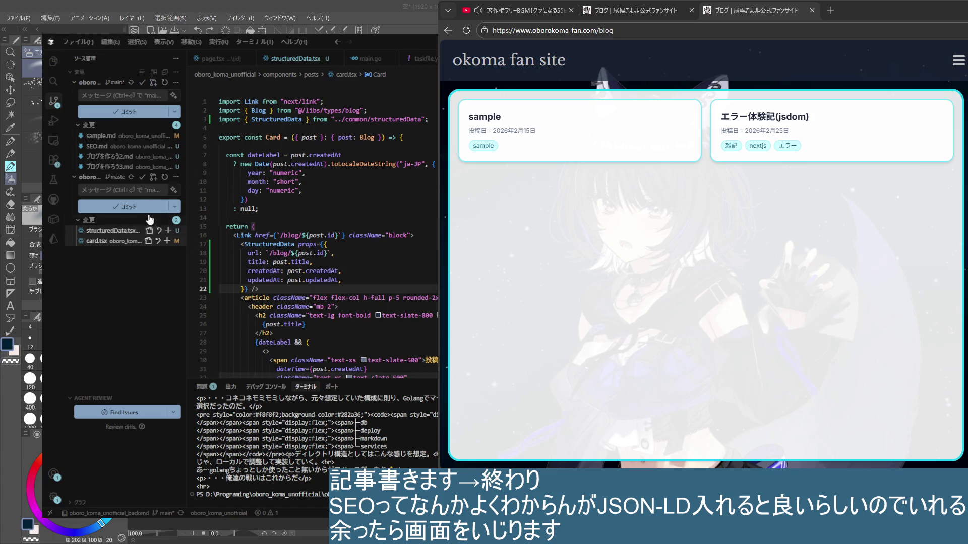
left_click(53, 61)
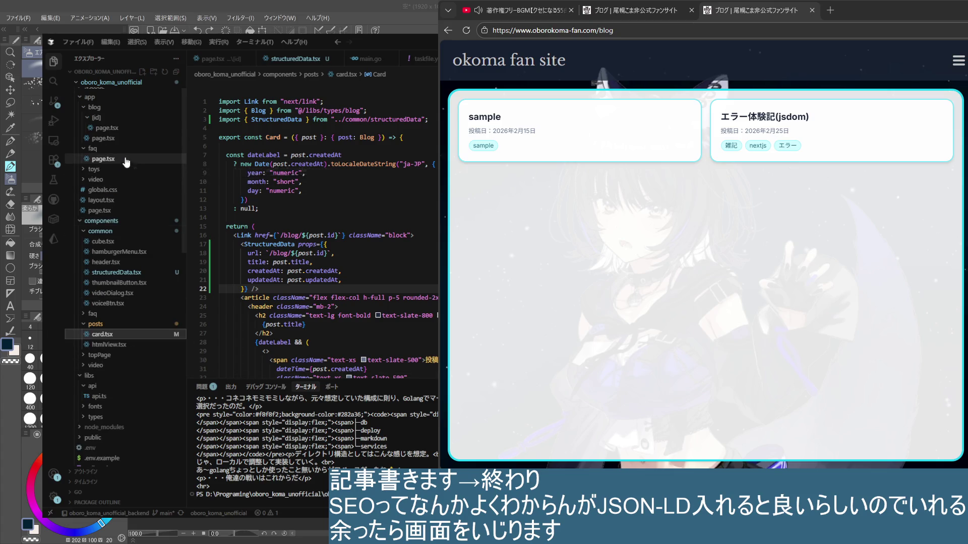
- View app/faq/page.tsx: its metadata, questions array and returned FAQ list markup
left_click(129, 160)
scroll(427, 251, "down", 4)
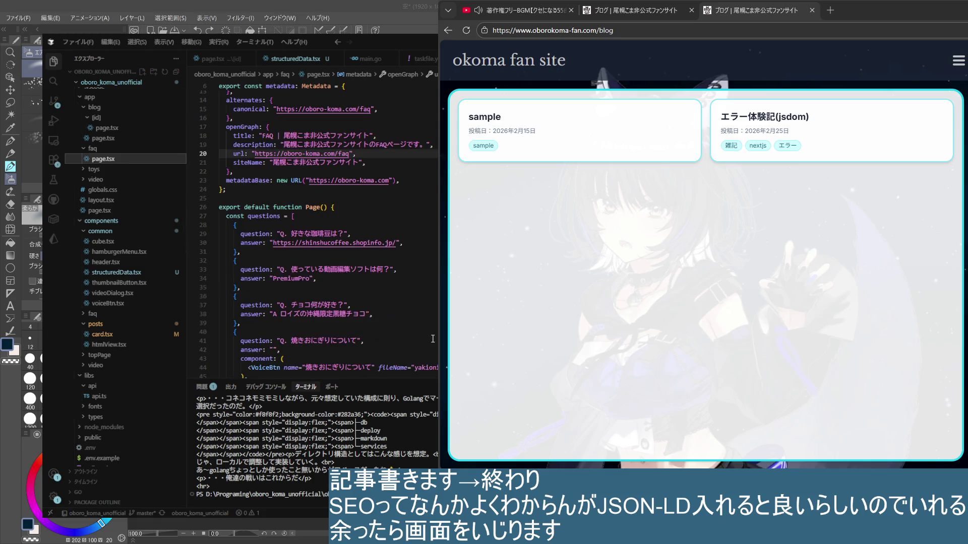
scroll(426, 251, "down", 3)
scroll(426, 252, "down", 1)
scroll(427, 251, "up", 5)
scroll(399, 248, "up", 3)
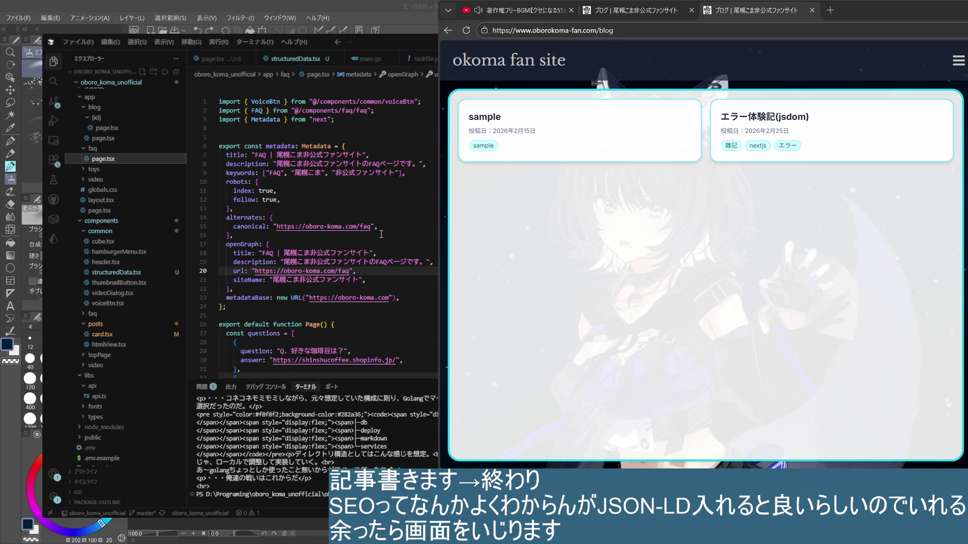
scroll(395, 204, "down", 3)
scroll(422, 306, "down", 2)
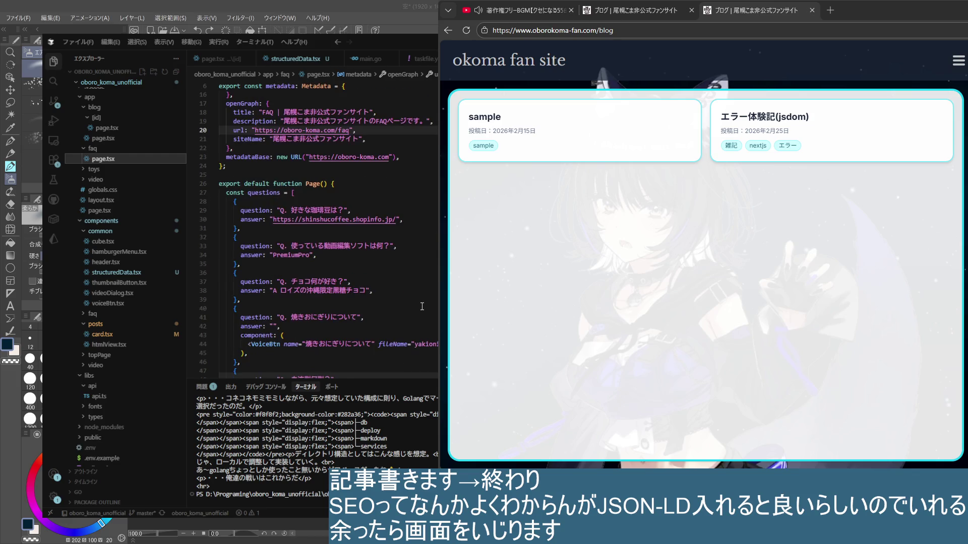
scroll(421, 306, "down", 1)
scroll(420, 306, "down", 4)
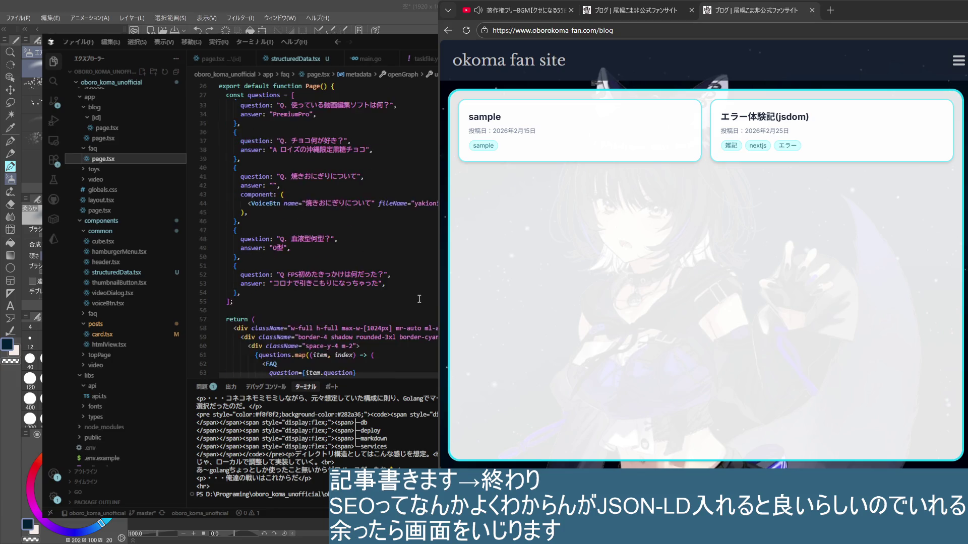
scroll(417, 304, "down", 3)
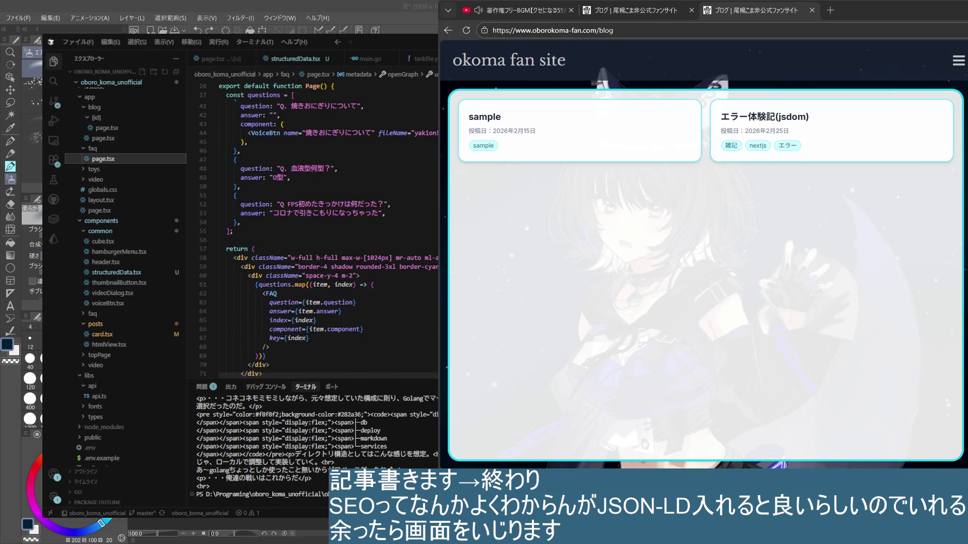
left_click(405, 277)
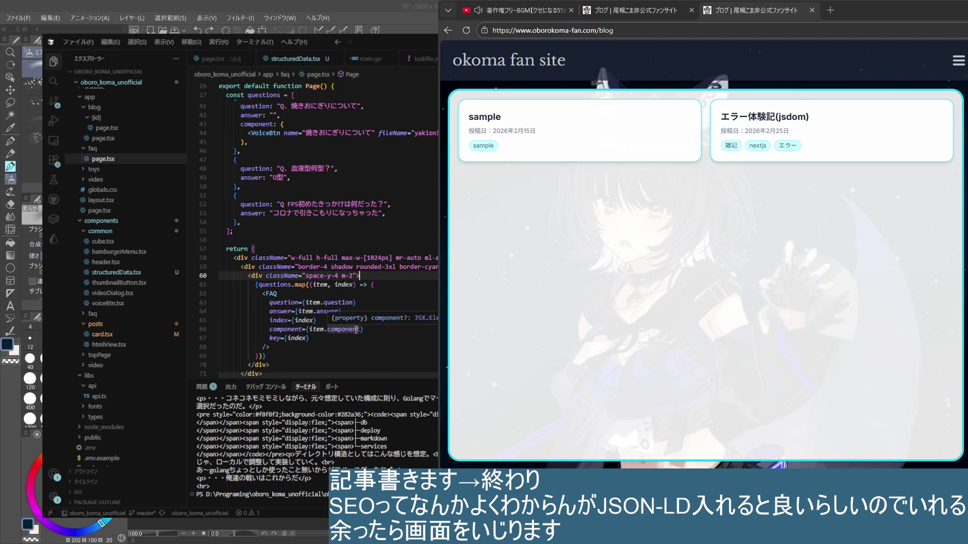
scroll(358, 354, "up", 4)
scroll(355, 333, "up", 2)
scroll(346, 302, "down", 4)
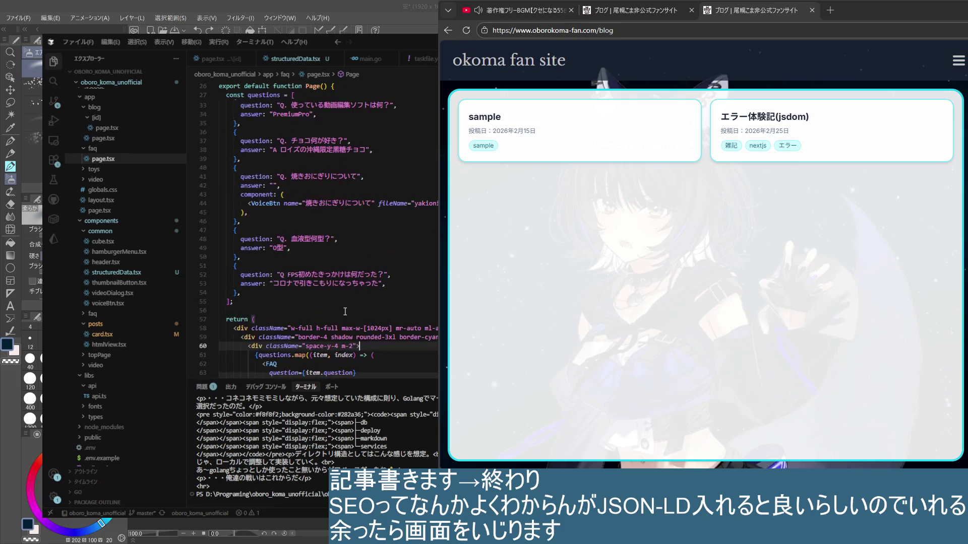
scroll(358, 278, "down", 4)
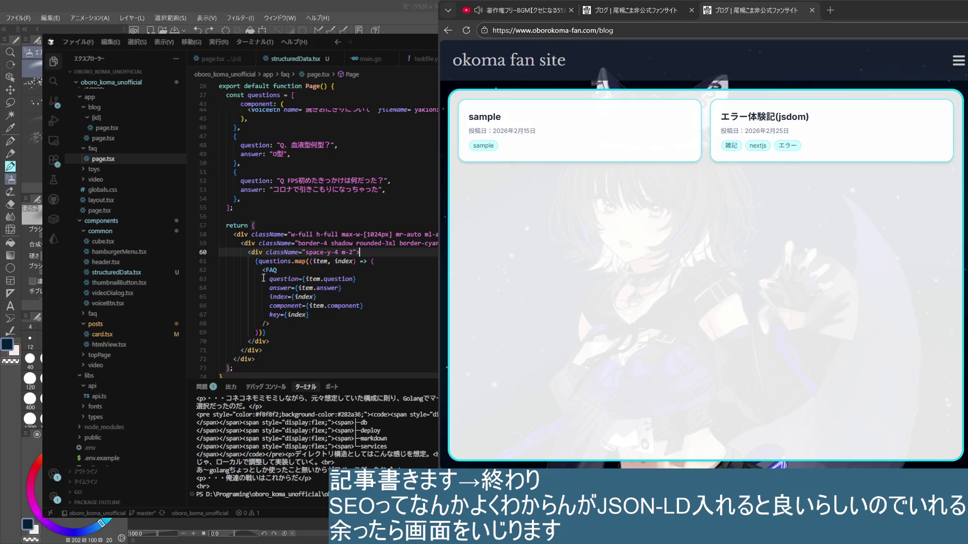
mouse_move(316, 346)
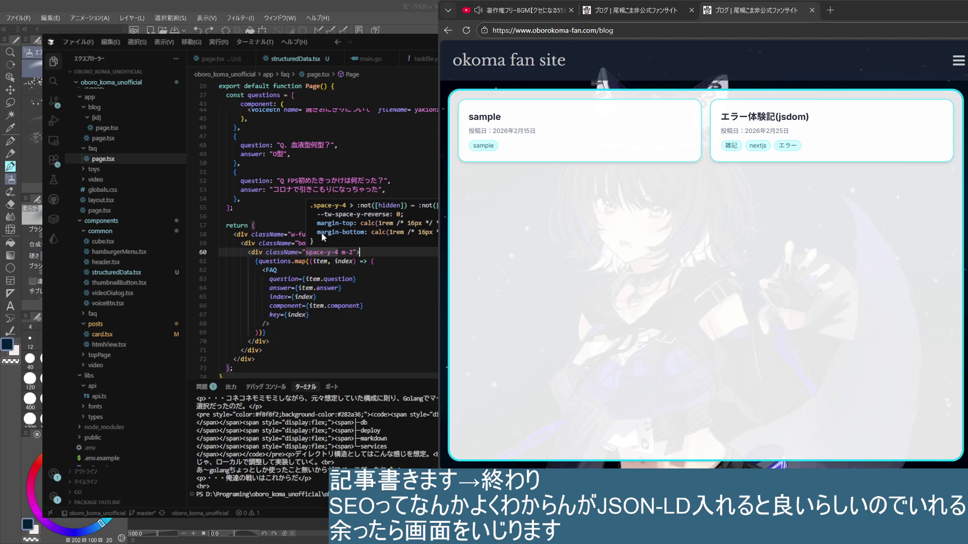
left_click(266, 225)
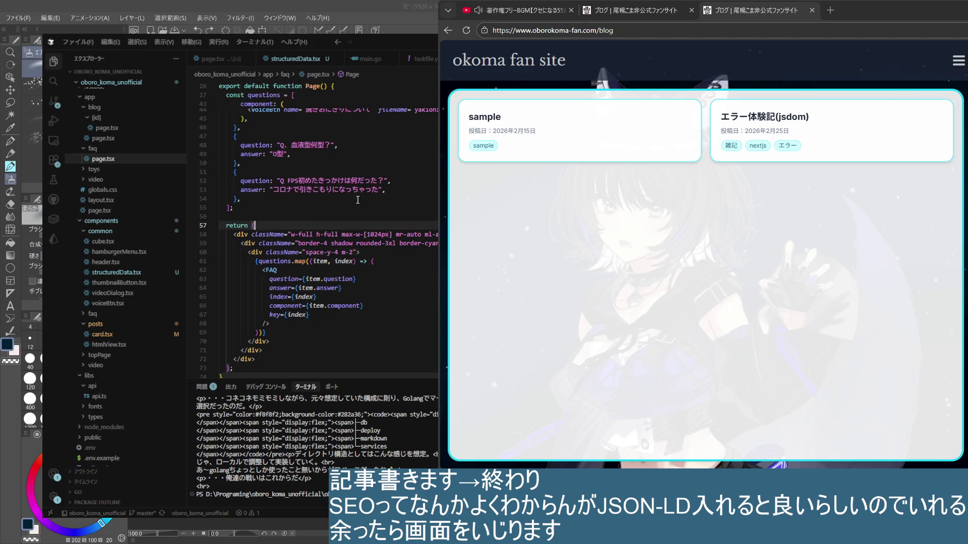
key("Down")
scroll(318, 226, "up", 1)
scroll(318, 227, "up", 1)
scroll(318, 227, "up", 1)
scroll(284, 245, "up", 1)
scroll(284, 246, "up", 1)
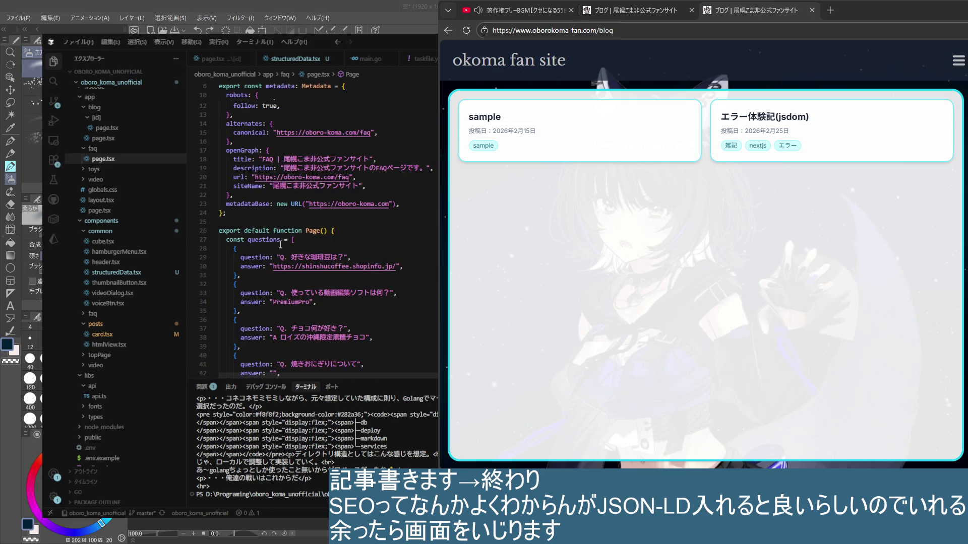
scroll(285, 246, "up", 1)
scroll(284, 246, "down", 3)
scroll(303, 250, "down", 2)
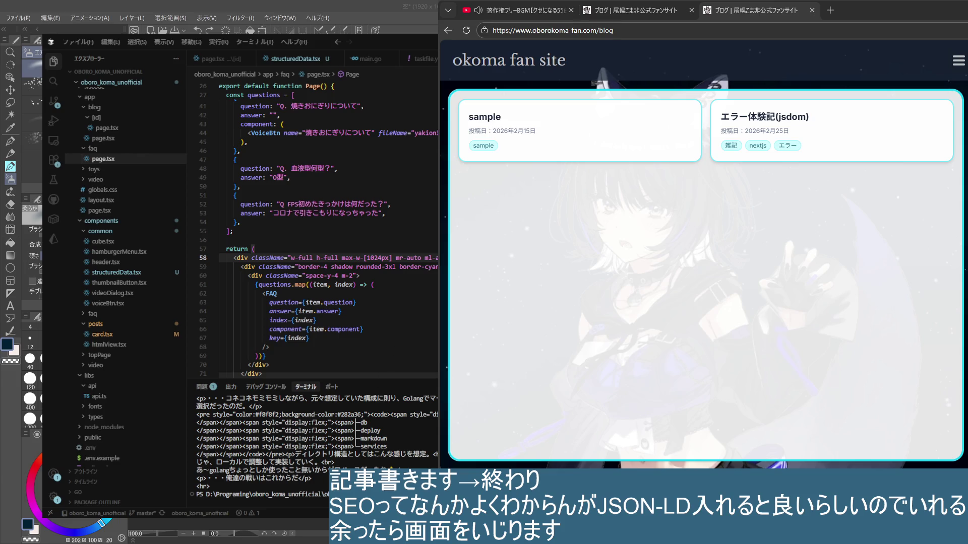
- Insert the suggested StructuredData block into the FAQ page and jump to its definition in structuredData.tsx
key("Return")
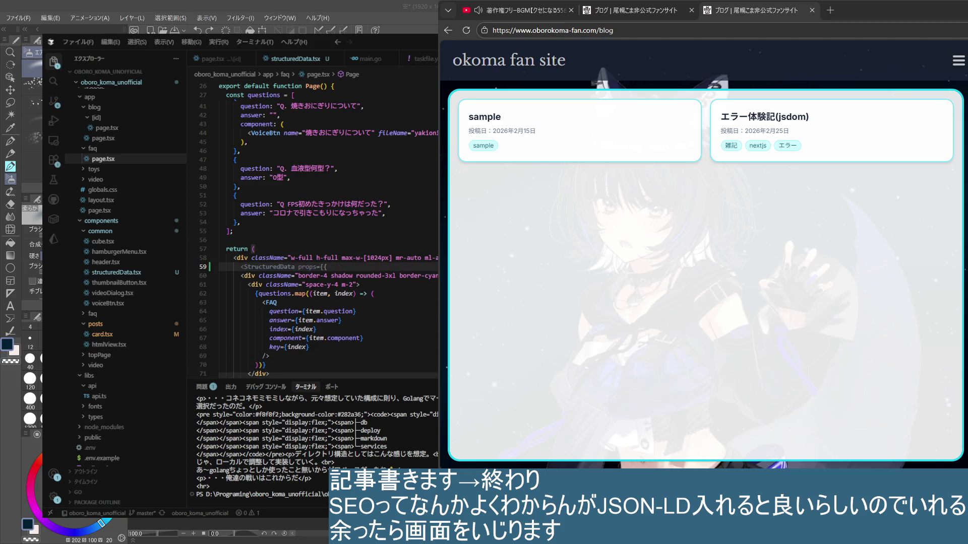
key("Tab")
key("Tab")
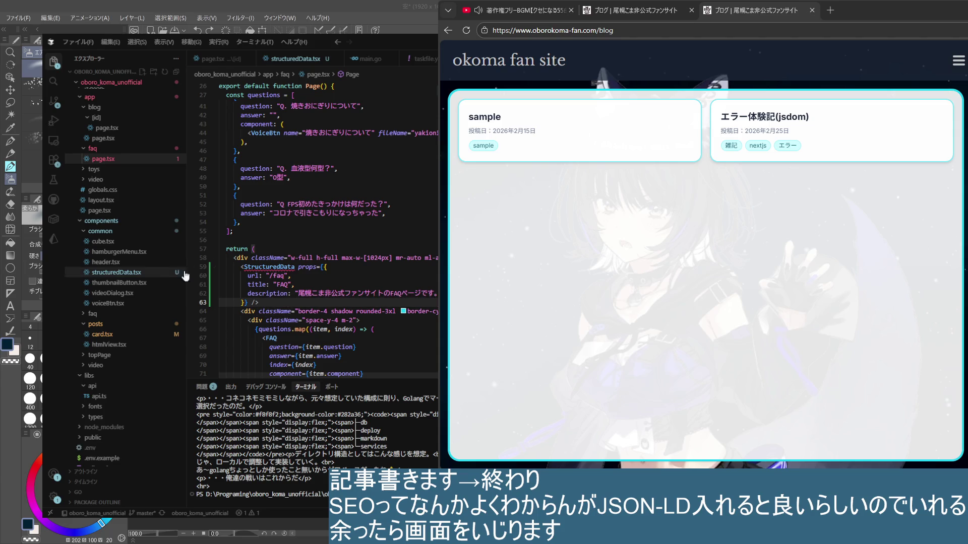
left_click(270, 267)
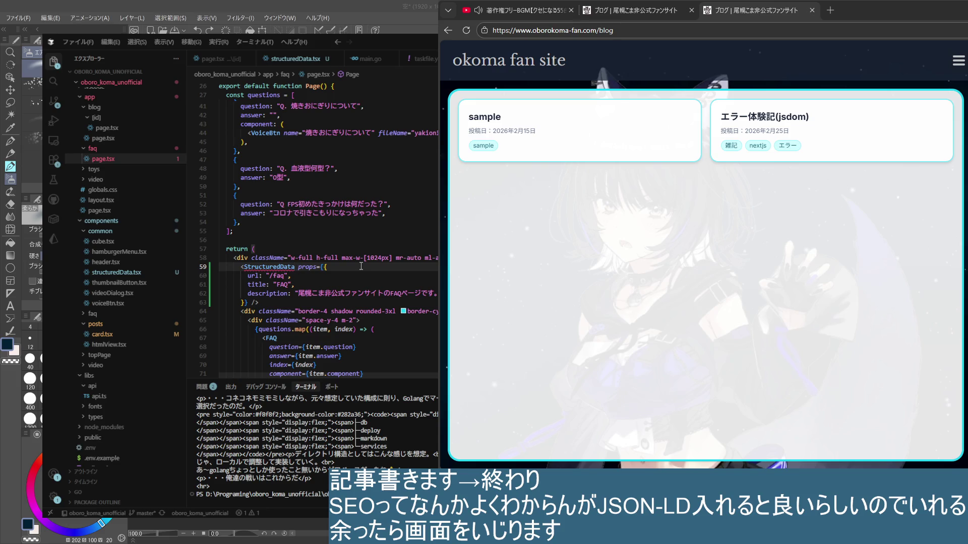
key("Tab")
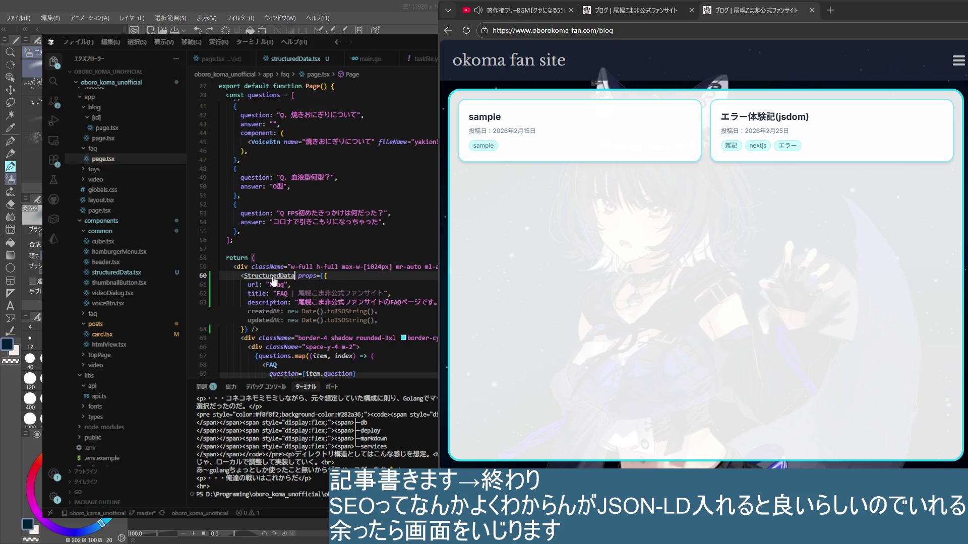
mouse_move(270, 276)
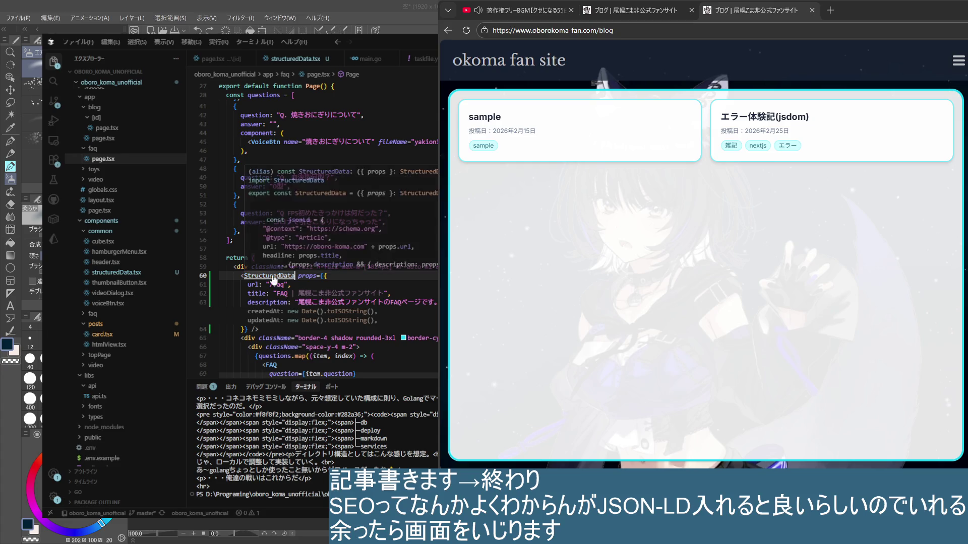
left_click(280, 278, "ctrl")
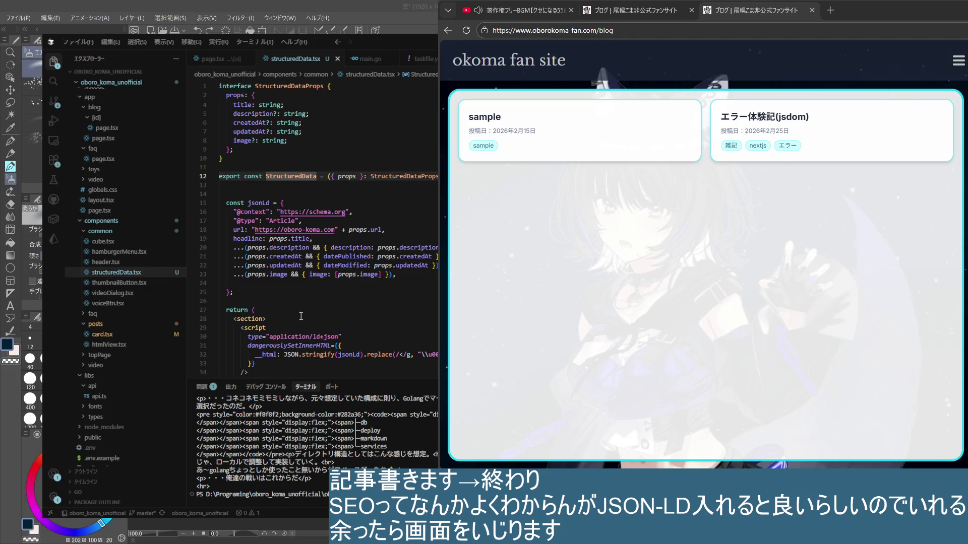
left_click(299, 220)
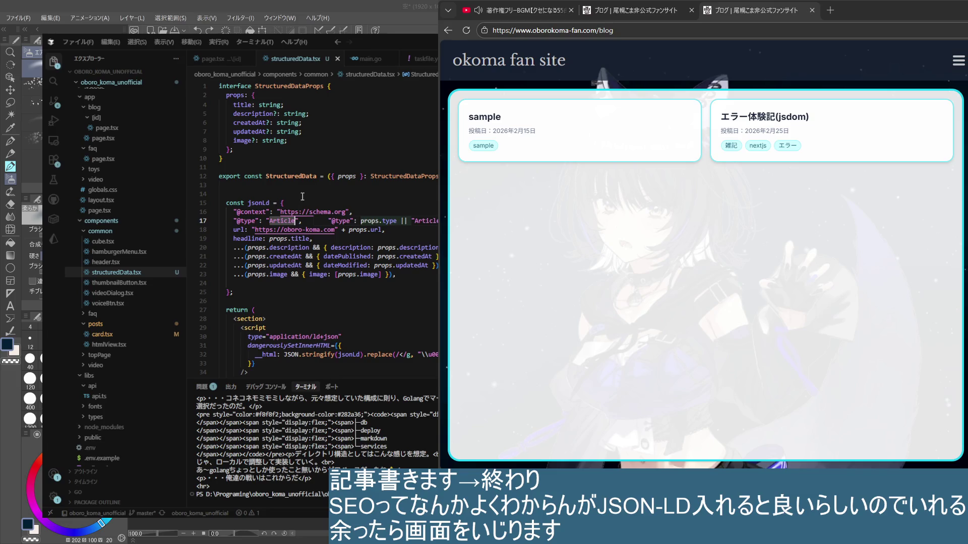
scroll(294, 206, "up", 1)
left_click(319, 112)
key("Return")
type("url: string;")
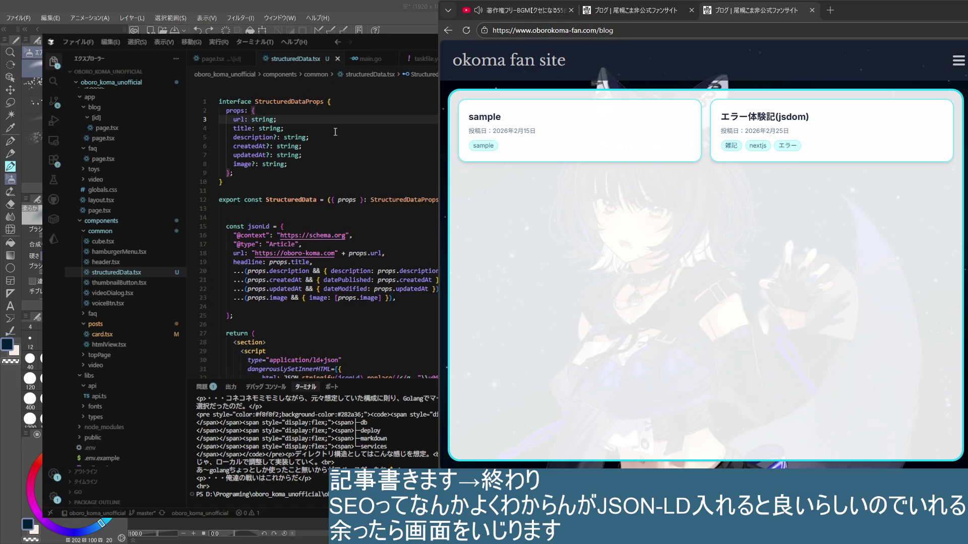
key("Up")
key("Down")
key("Up")
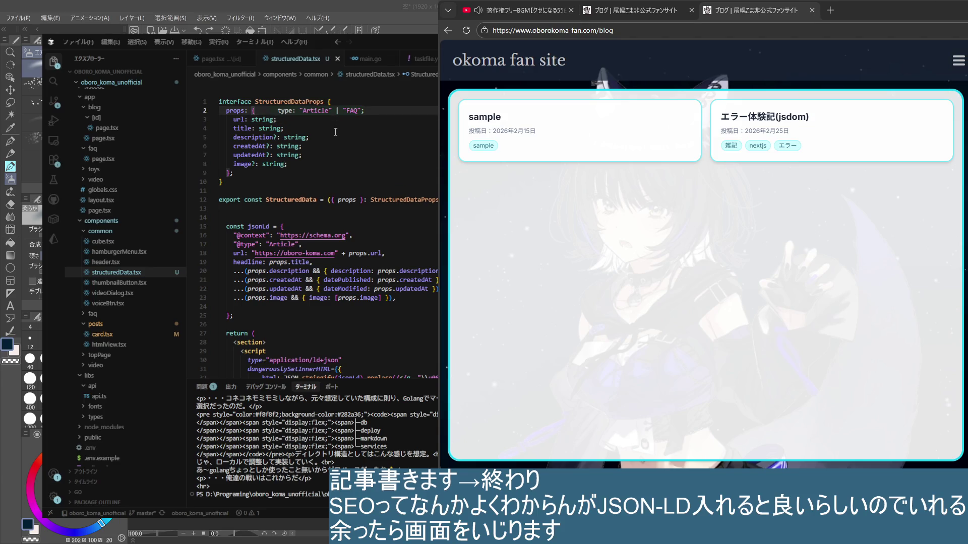
key("Tab")
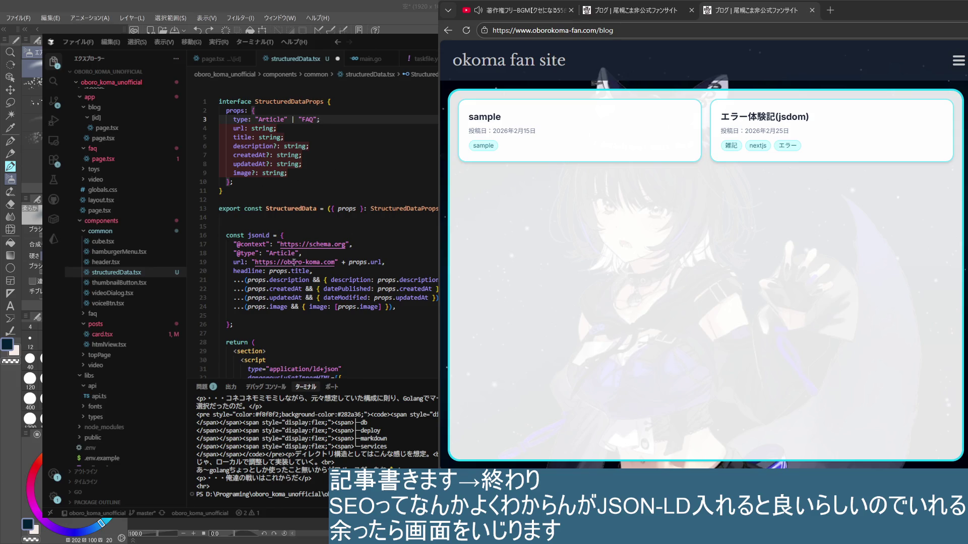
key("Tab")
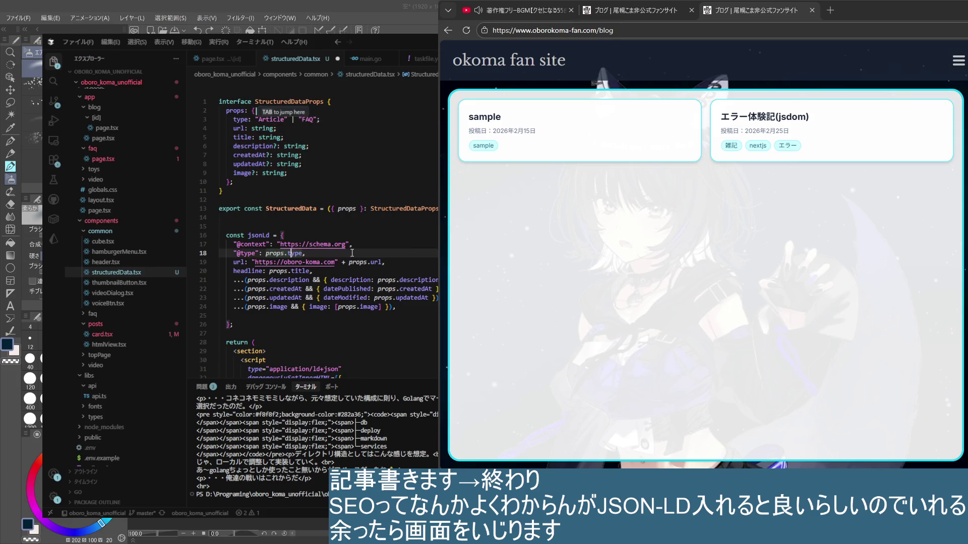
key("Down")
key("Down")
key("Down")
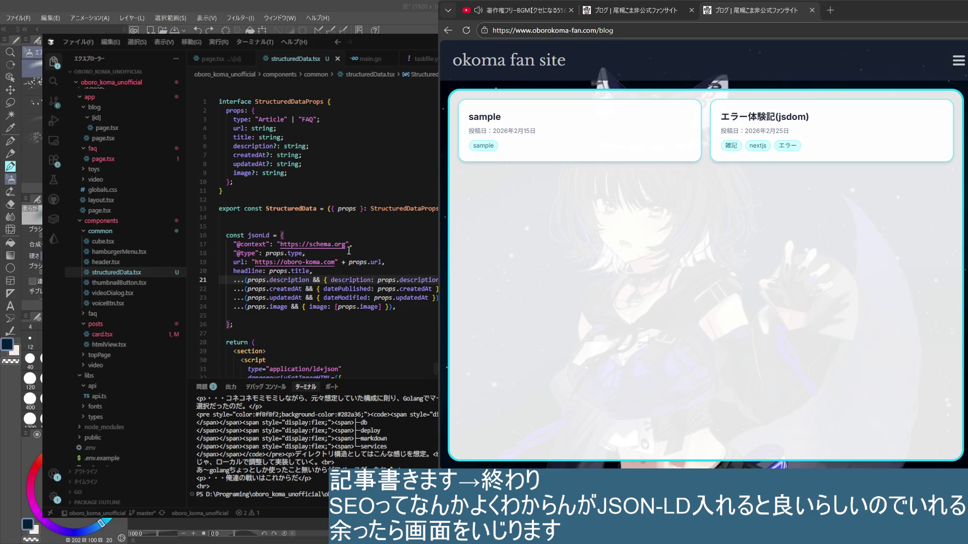
- Set type: "Article" in the blog card's StructuredData props in card.tsx
key("ctrl+Tab")
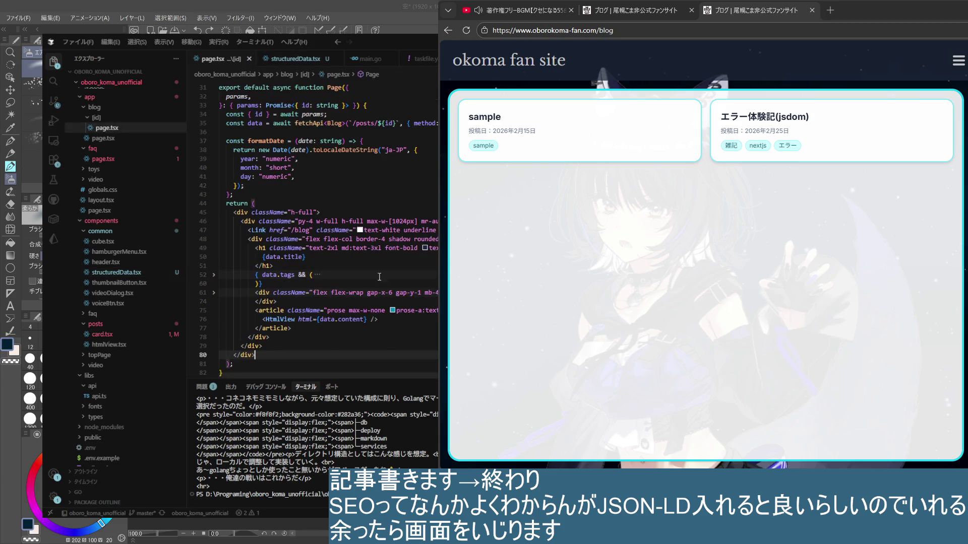
key("ctrl+Tab")
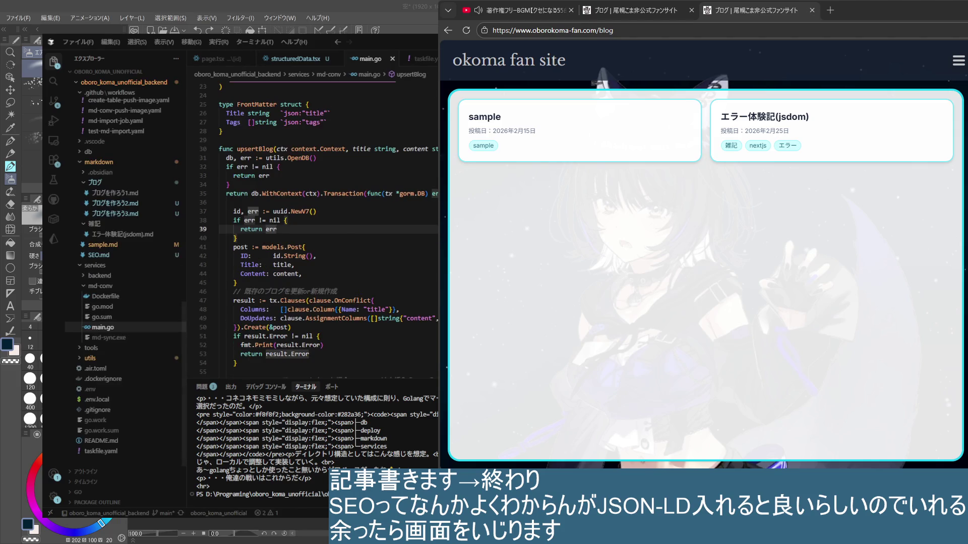
key("ctrl+Tab")
key("ctrl+Tab")
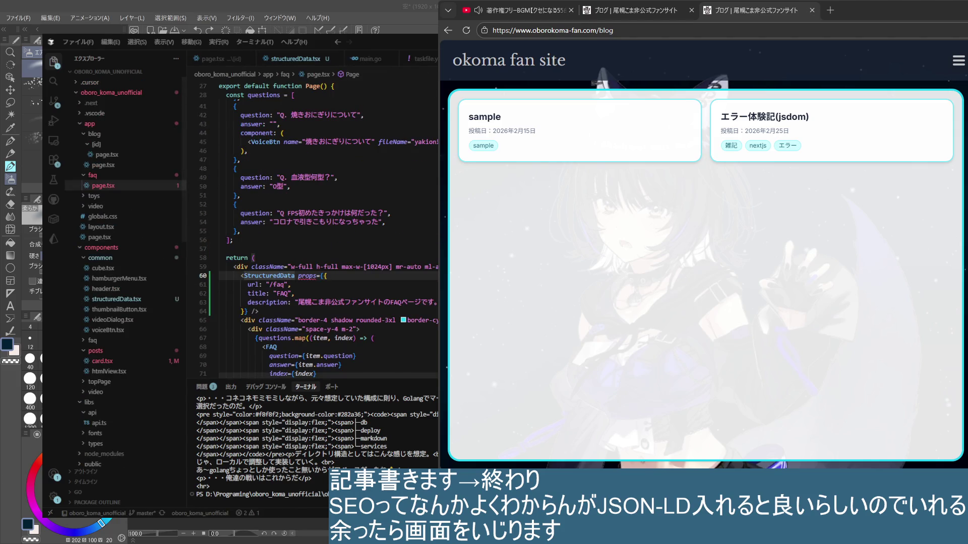
key("ctrl+Tab")
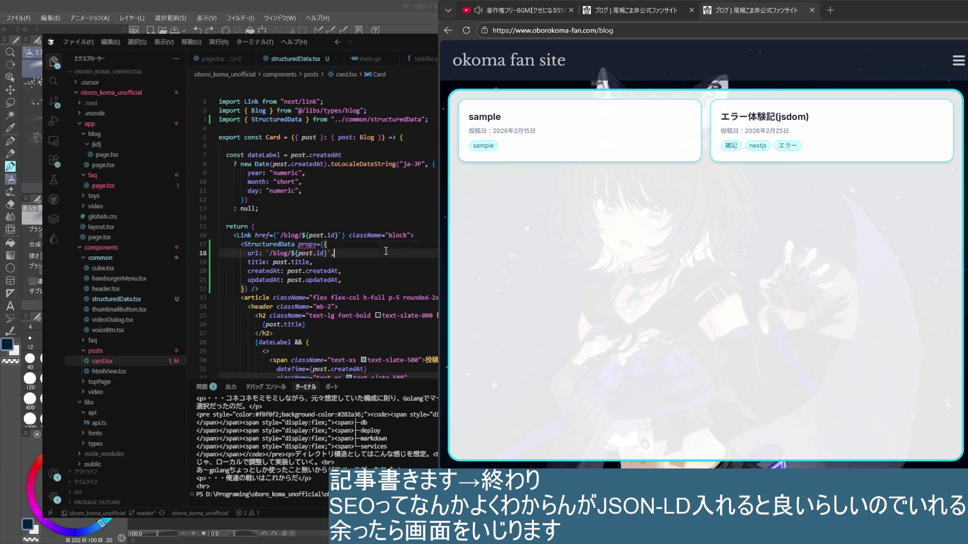
type("type: \"Article\",")
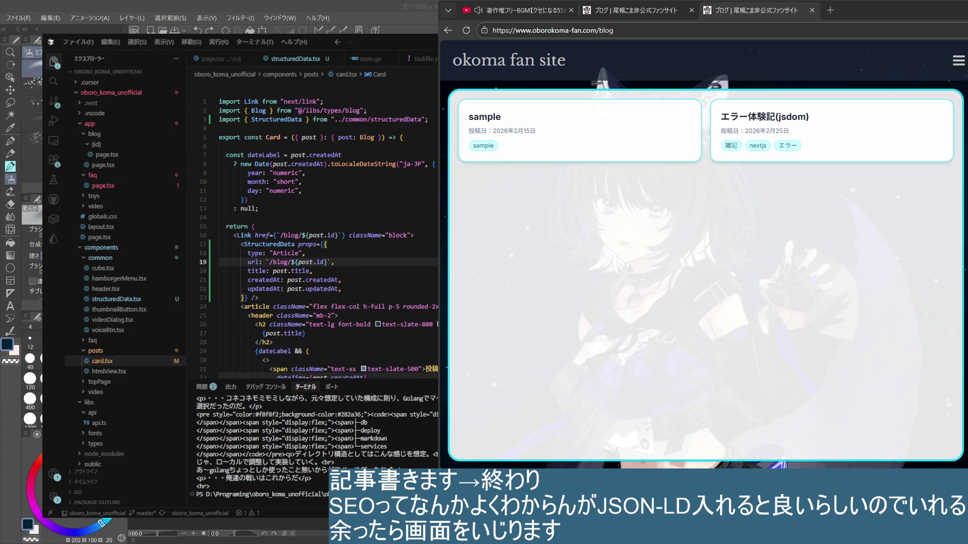
- Set type: "FAQ" in faq/page.tsx's StructuredData props and review its description lines
key("ctrl+Tab")
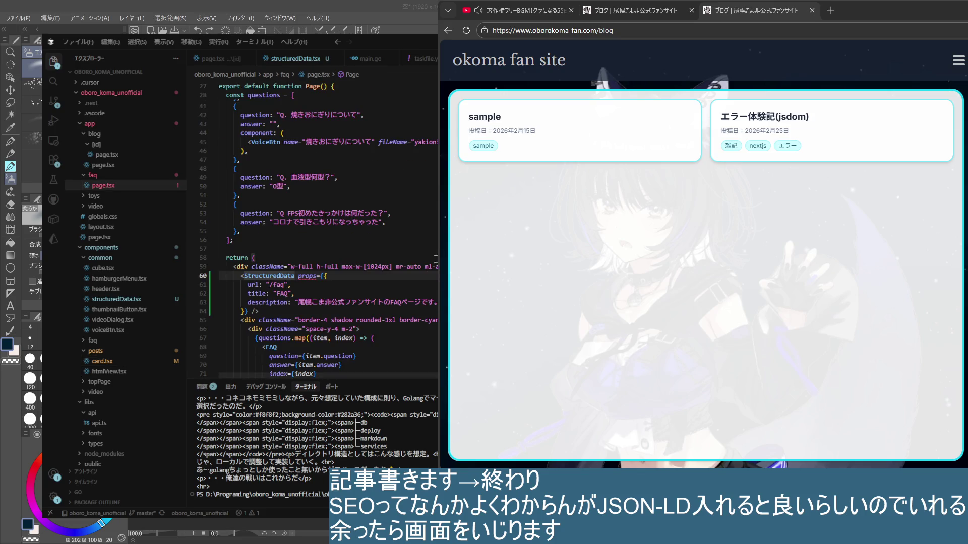
key("ctrl+Tab")
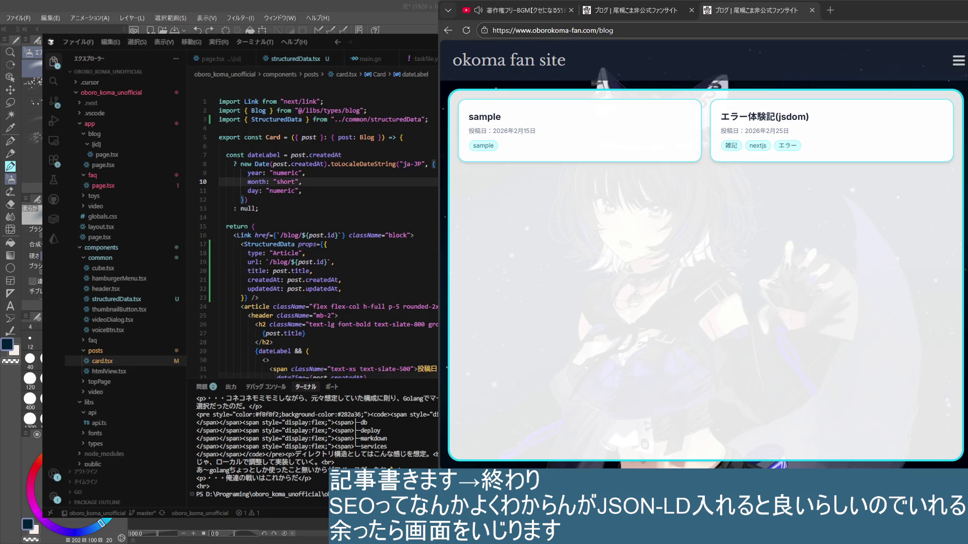
key("ctrl+Tab")
left_click(409, 302)
type("type: \"FAQ\",")
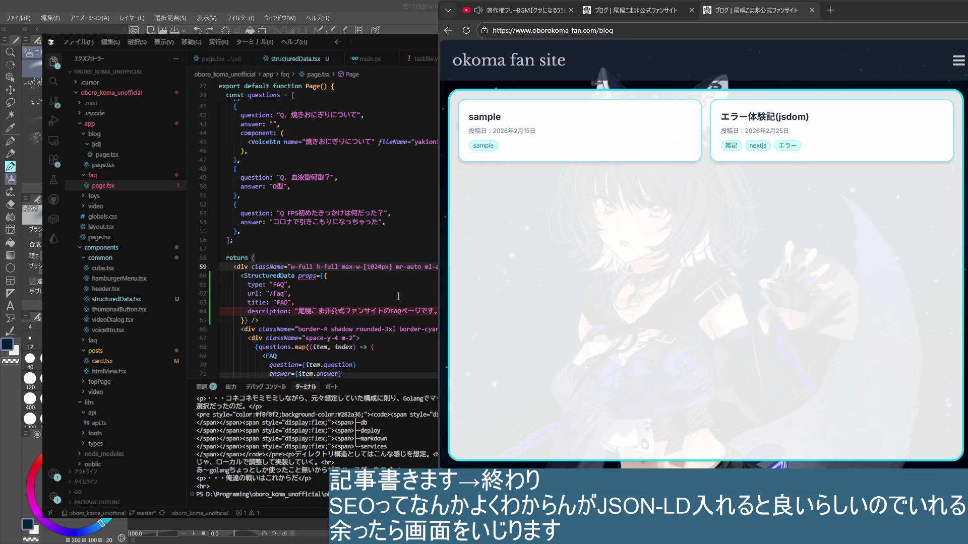
left_click(316, 311)
key("shift+Down")
key("shift+Up")
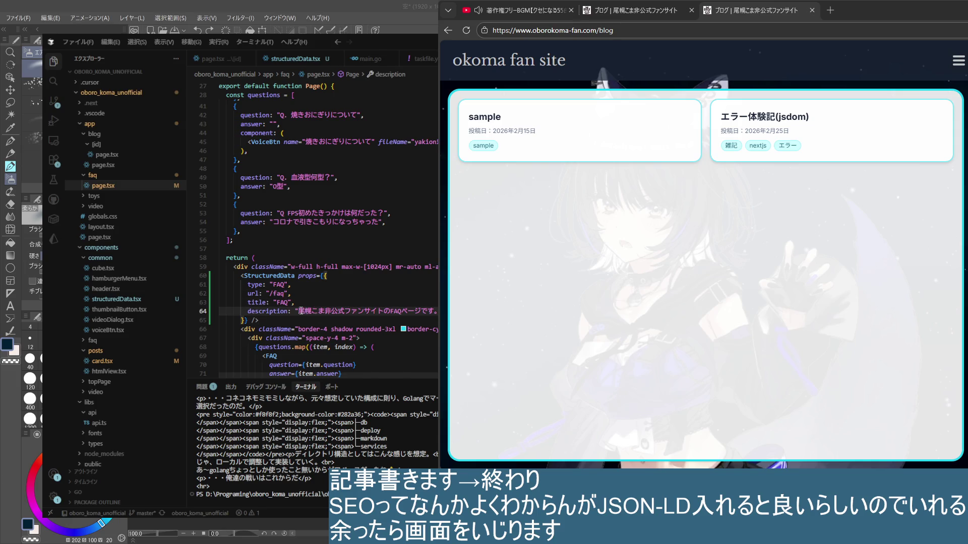
left_click(389, 317)
left_click(263, 324)
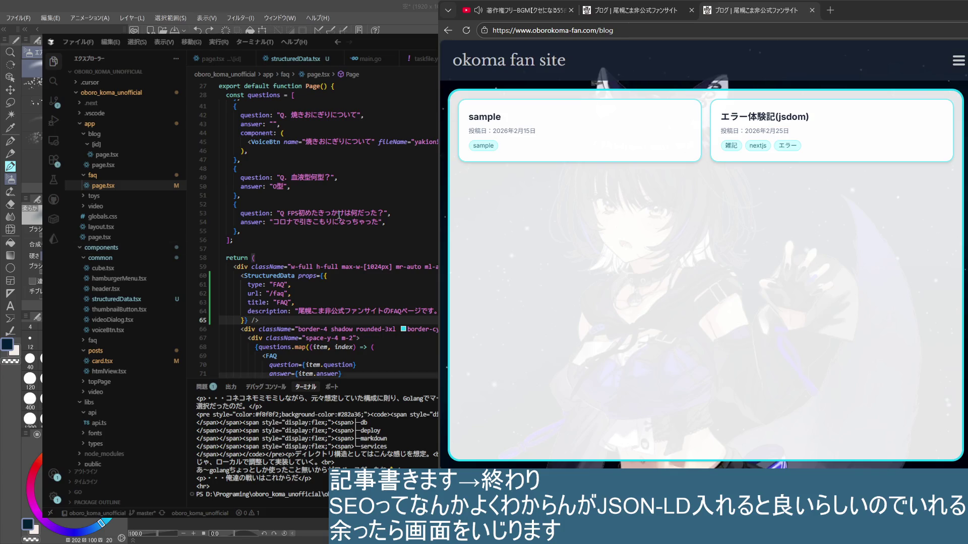
left_click(393, 222)
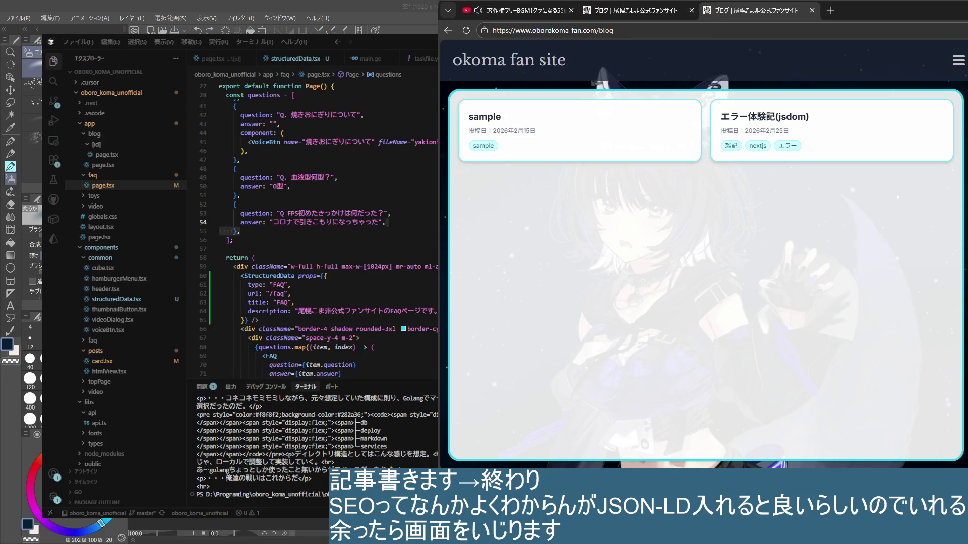
left_click(609, 12)
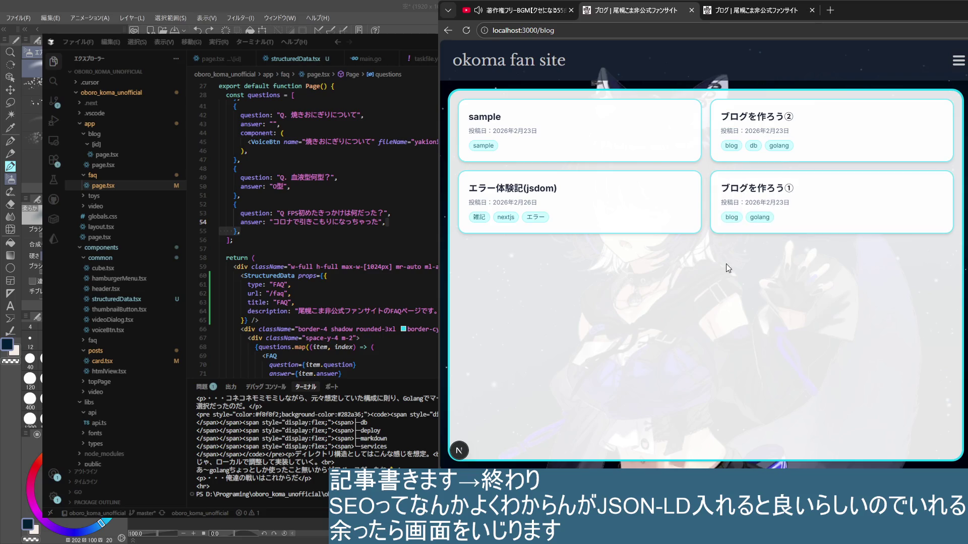
left_click(955, 67)
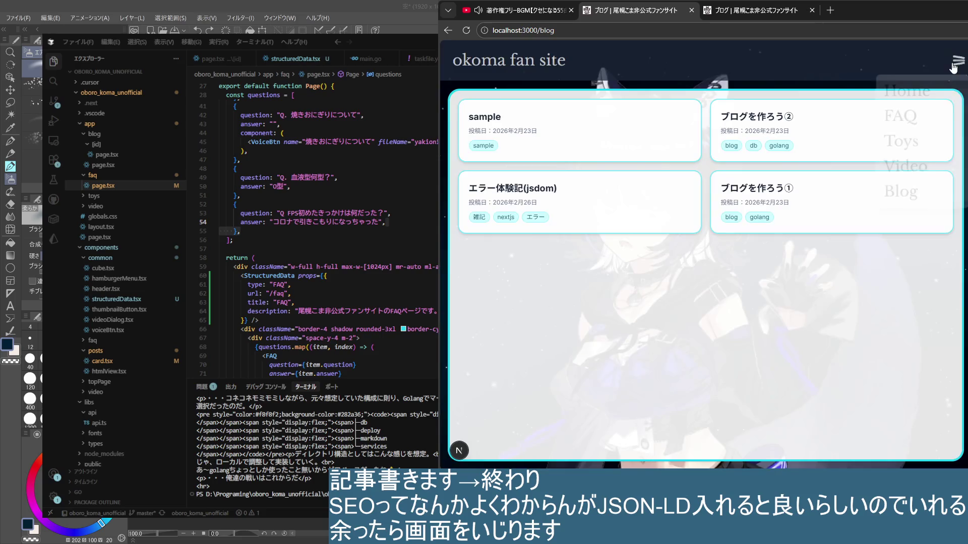
left_click(898, 117)
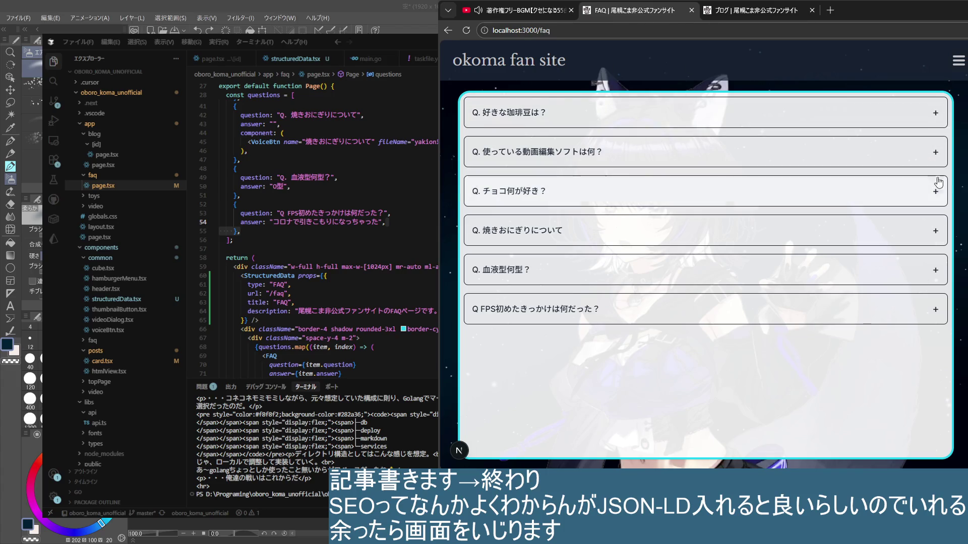
key("ctrl+shift+c")
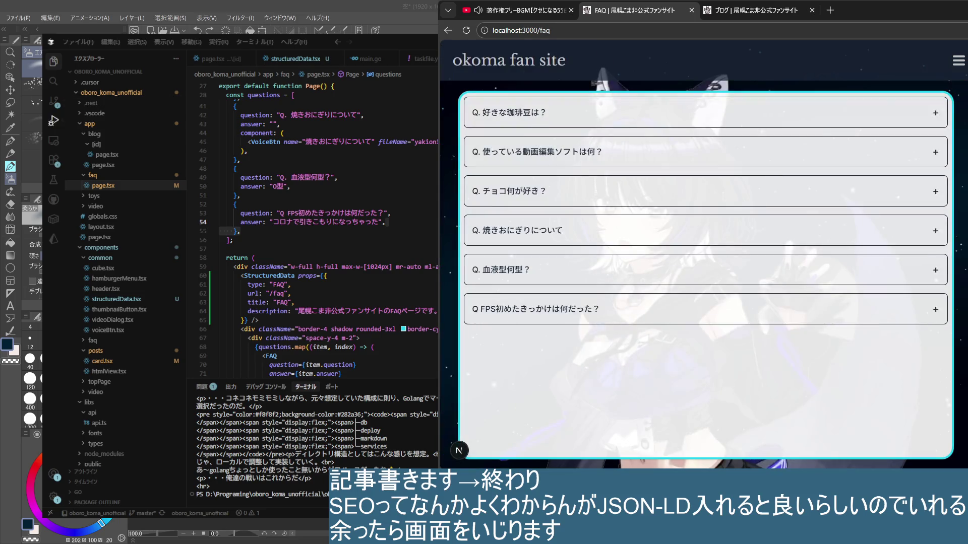
key("Down")
key("Down")
key("Down")
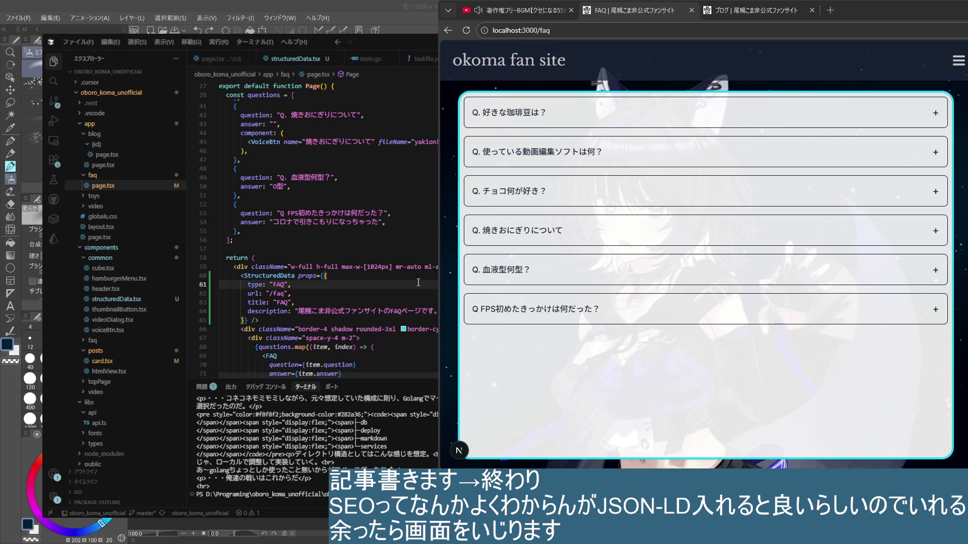
- Glance at blog/page.tsx, collapse the blog and faq folders, and bring up toys/page.tsx
left_click(113, 166)
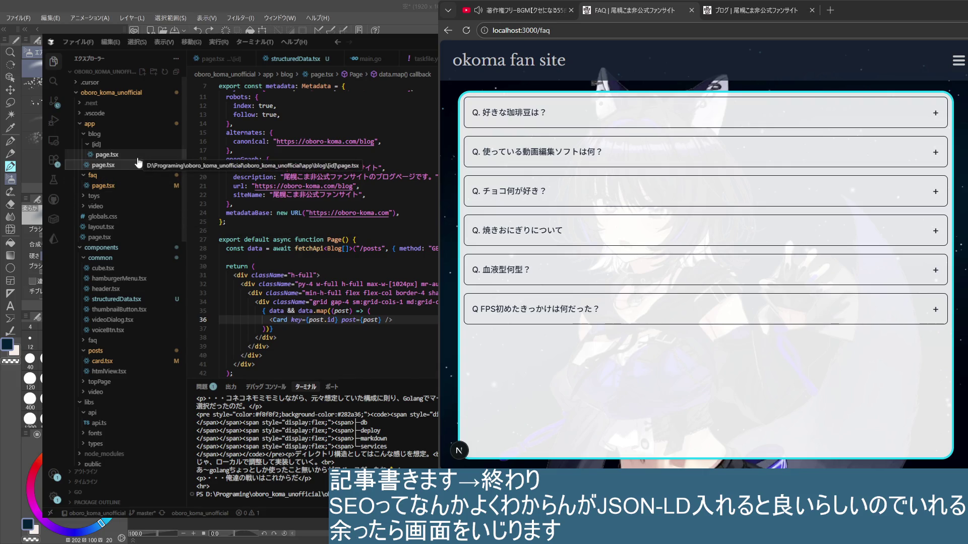
left_click(87, 143)
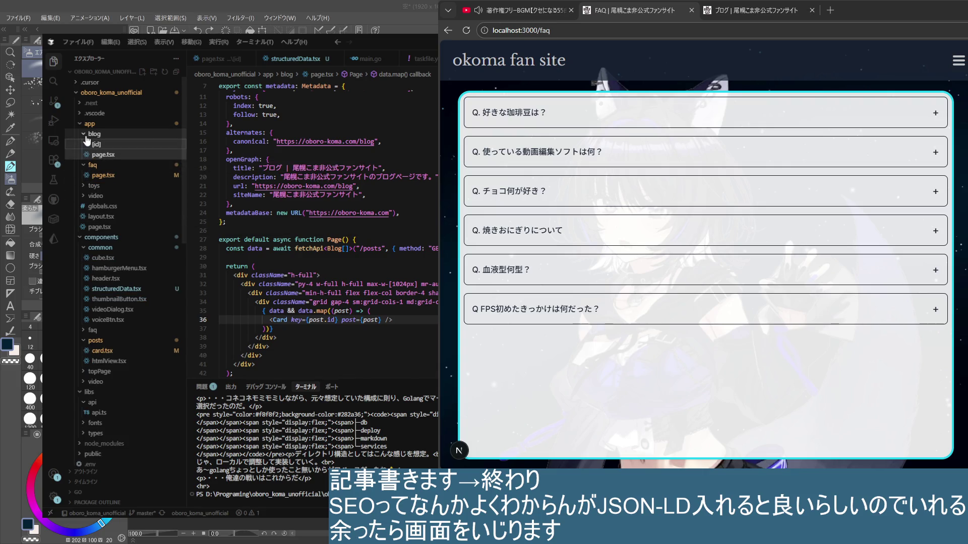
left_click(87, 145)
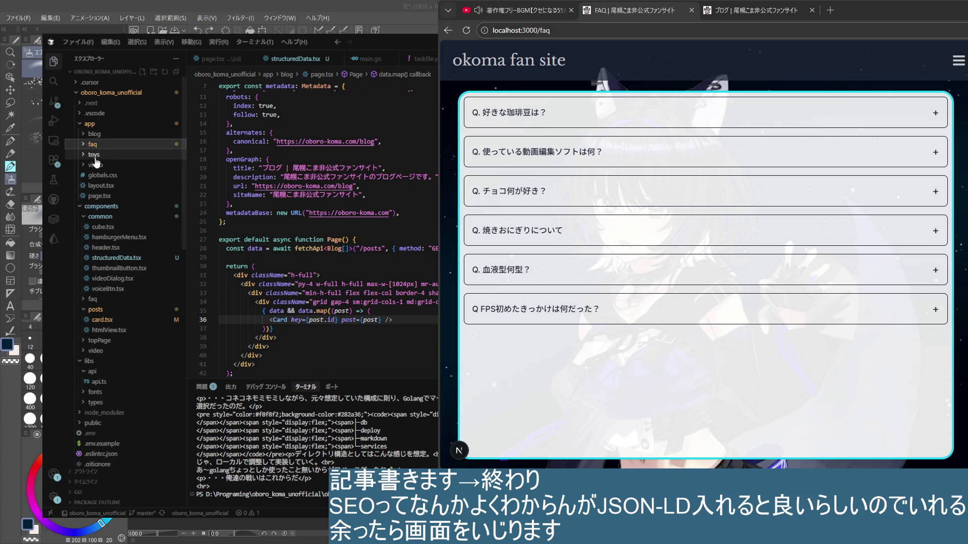
left_click(102, 165)
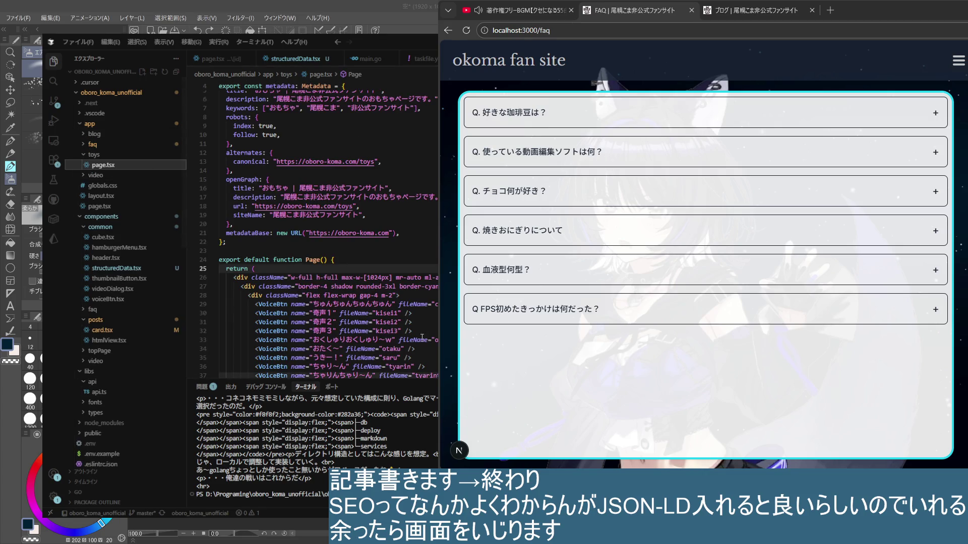
scroll(275, 251, "down", 1)
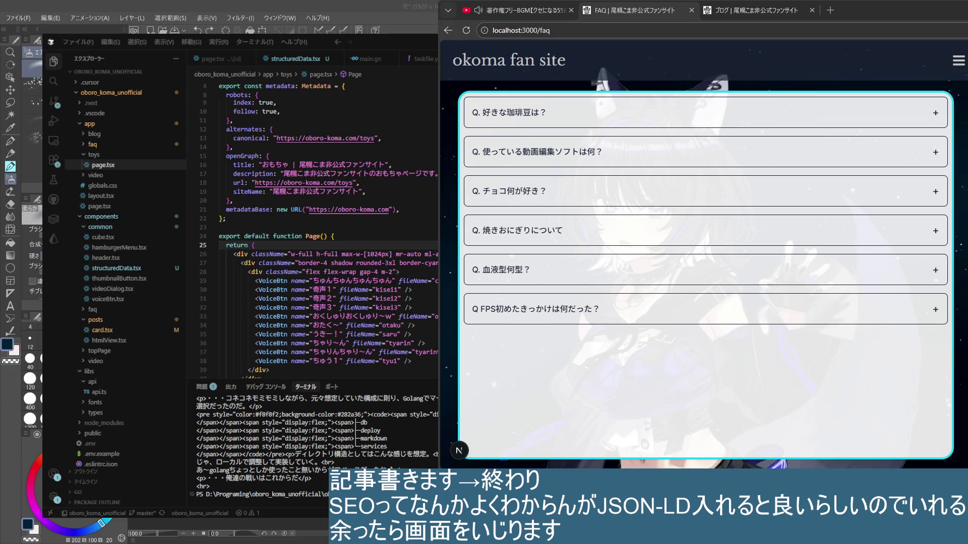
- Move through the toys Page markup, VoiceBtn entries and openGraph metadata to review them
left_click(399, 353)
left_click(406, 209)
key("Down")
key("Down")
key("Down")
key("Down")
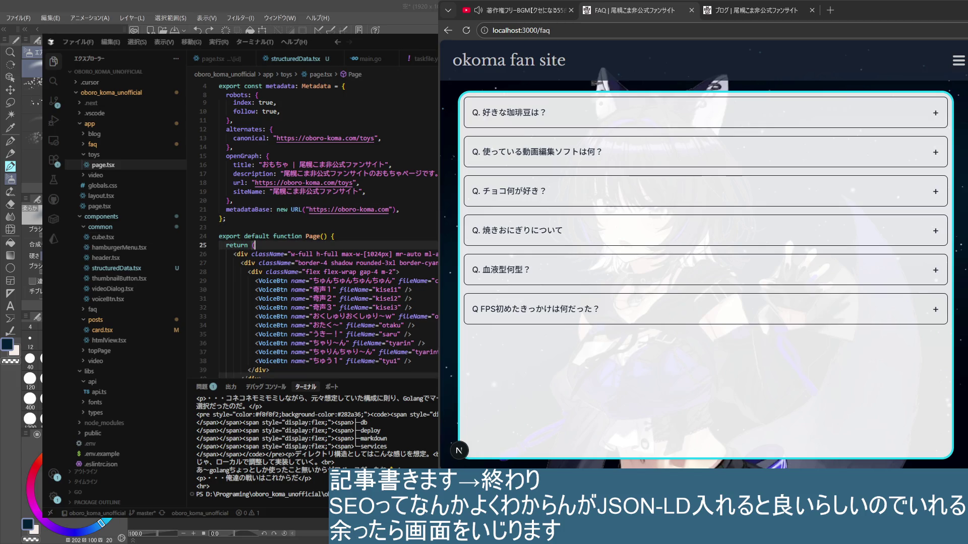
key("Up")
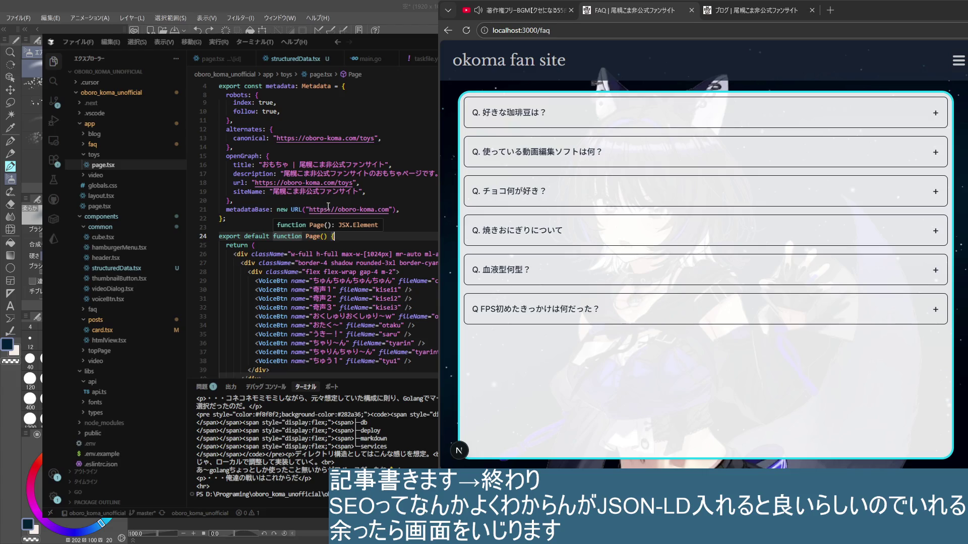
left_click(382, 354)
scroll(382, 354, "down", 1)
scroll(354, 262, "up", 2)
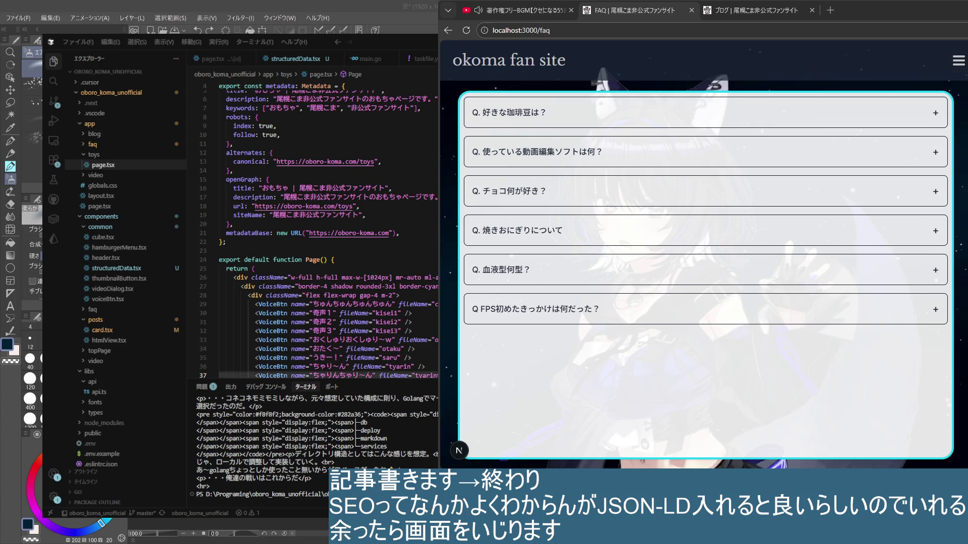
key("Up")
key("Up")
key("Up")
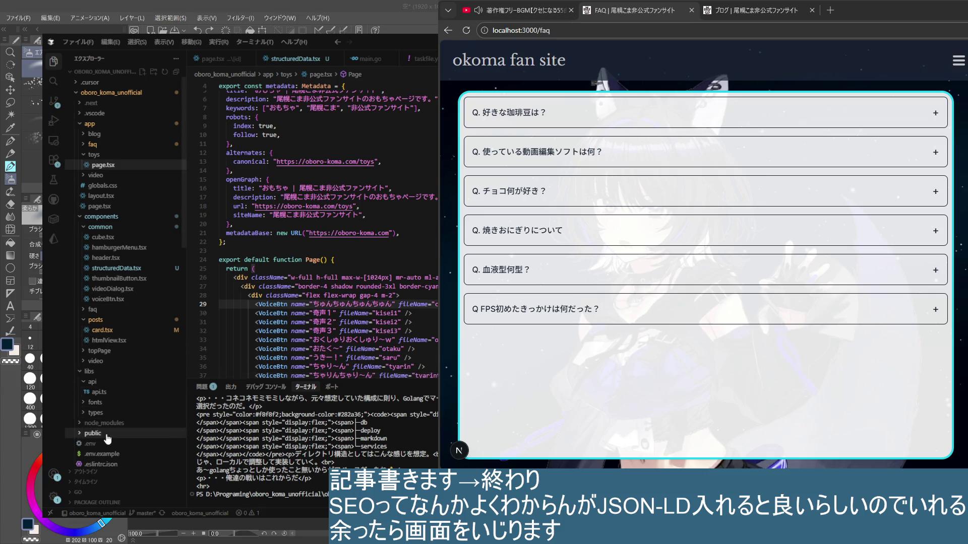
scroll(97, 404, "down", 2)
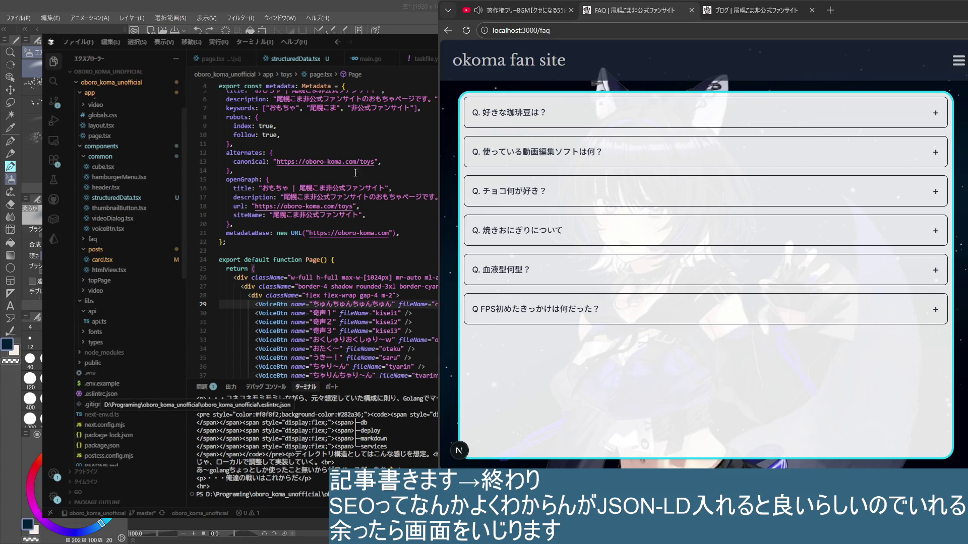
left_click(310, 179)
- Close the backend taskfile tab, show blog/[id]/page.tsx, then switch to the SEO notes app
left_click(424, 59)
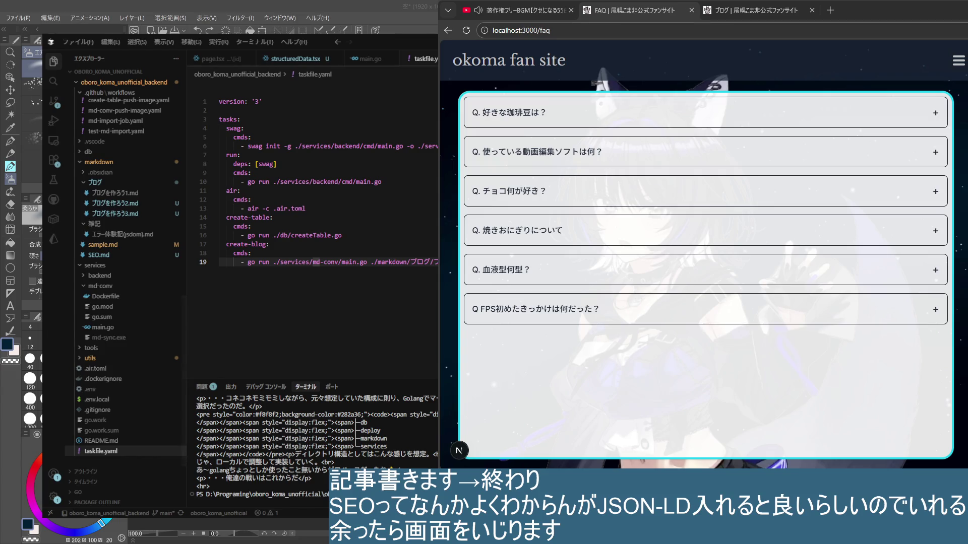
key("ctrl+w")
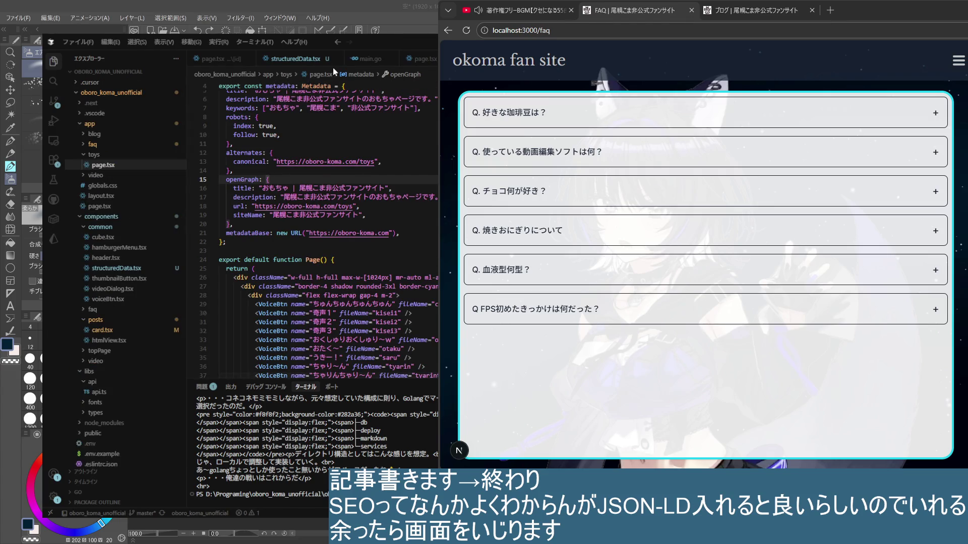
left_click(219, 60)
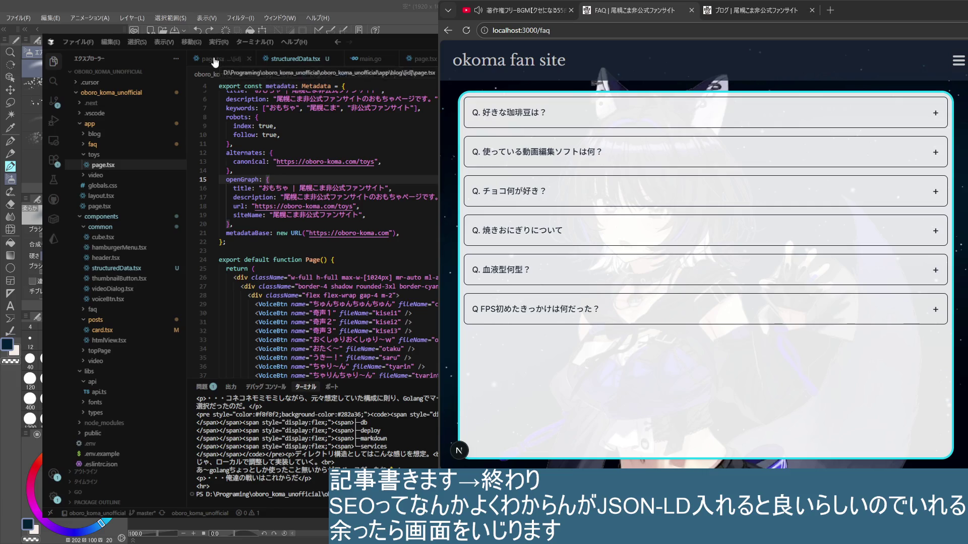
scroll(116, 435, "down", 3)
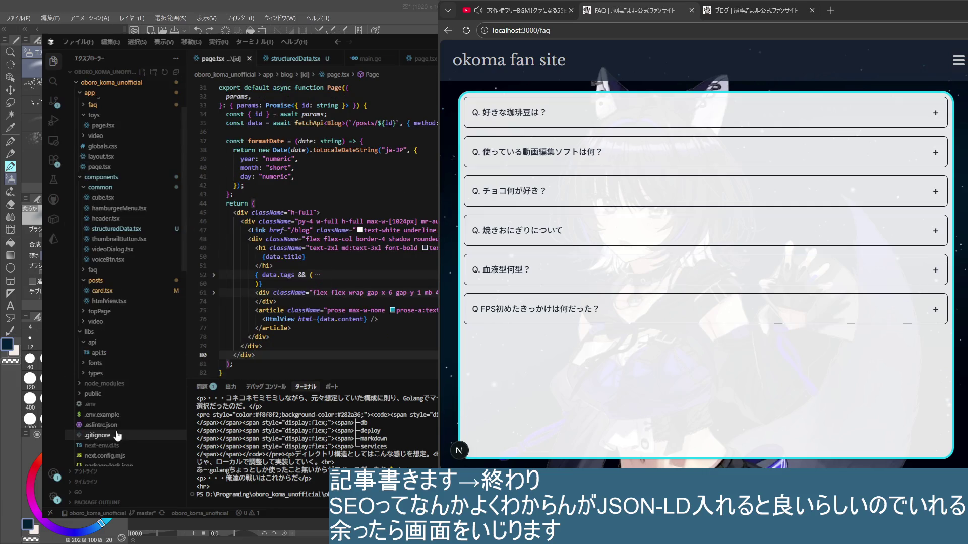
scroll(116, 439, "down", 3)
scroll(115, 436, "down", 3)
scroll(114, 433, "down", 2)
scroll(113, 430, "down", 2)
scroll(114, 431, "down", 2)
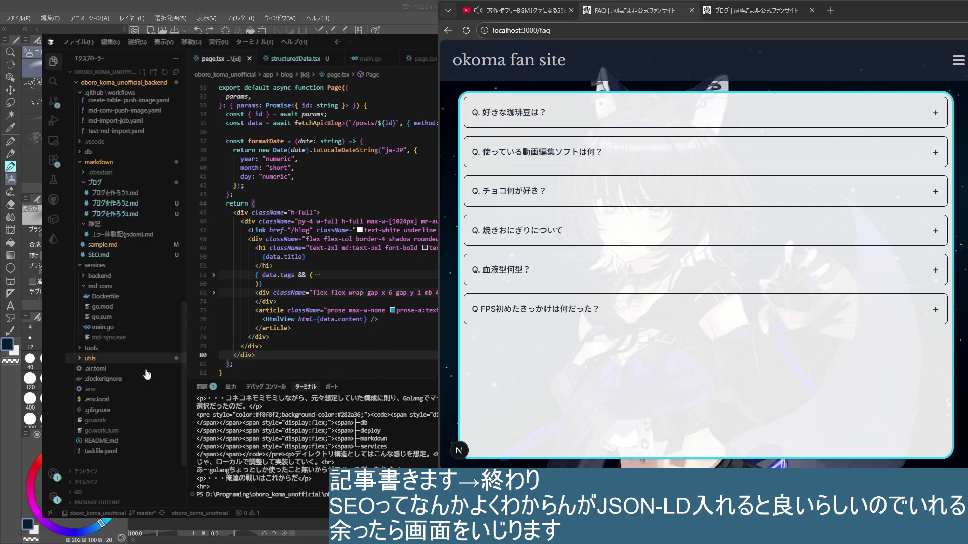
key("alt+Tab")
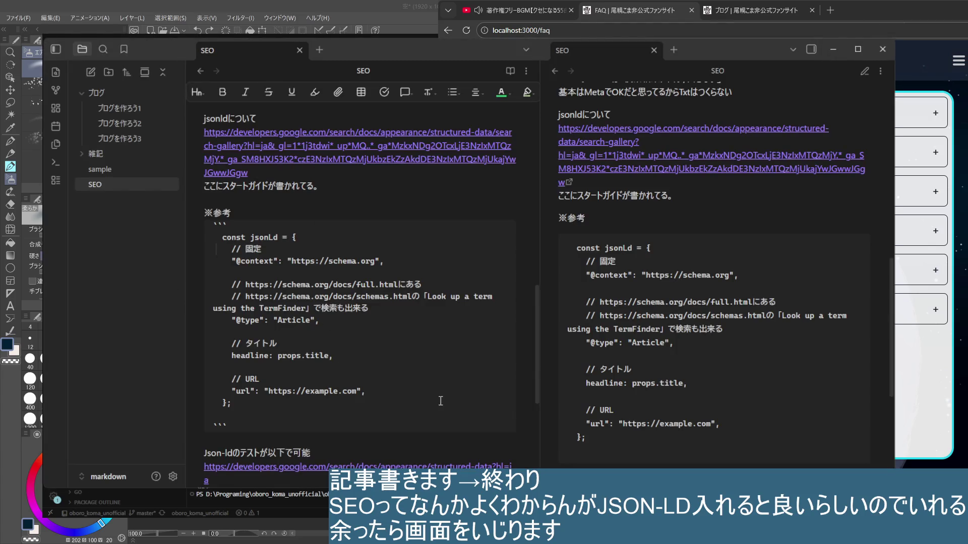
scroll(441, 401, "down", 3)
scroll(336, 178, "up", 3)
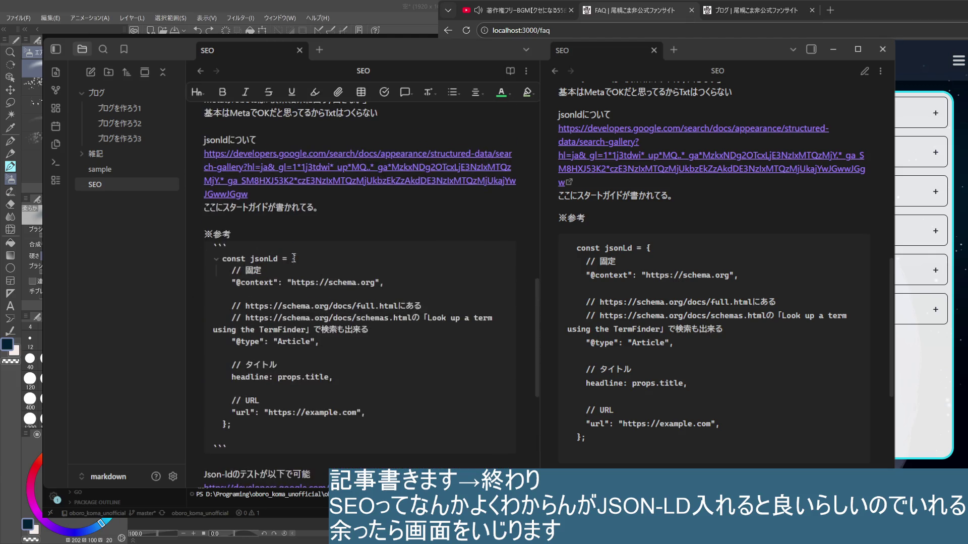
scroll(335, 178, "up", 2)
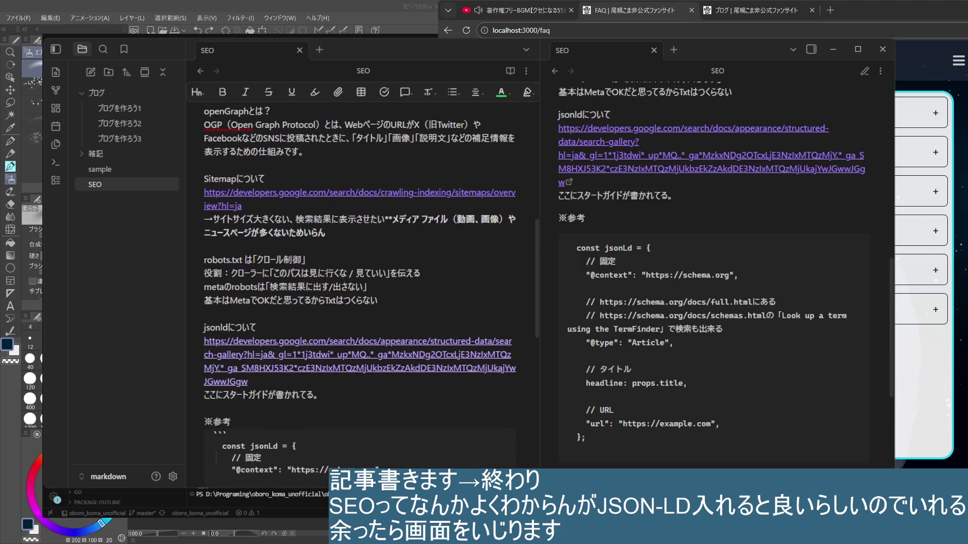
scroll(363, 295, "down", 2)
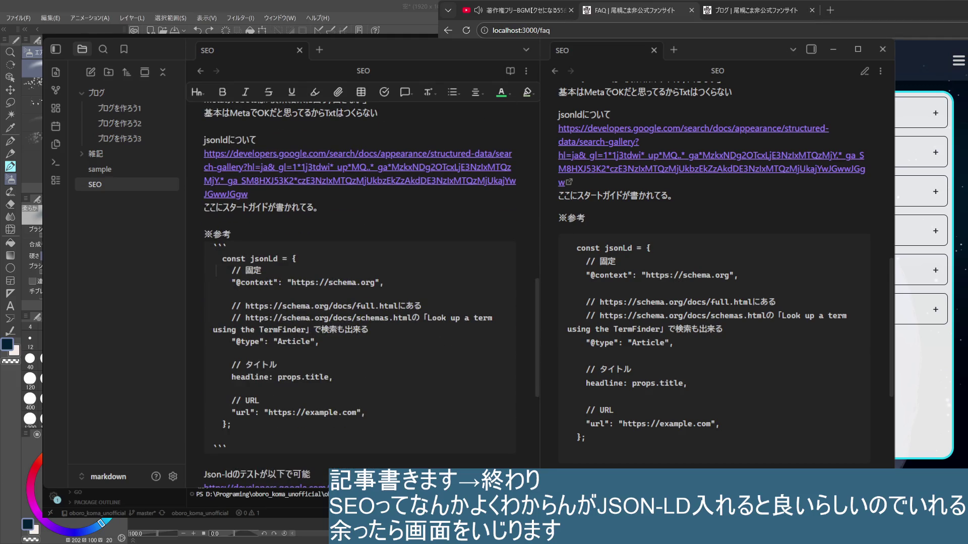
- Select the schema.org schemas.html URL in the SEO note's jsonLd code block
left_click_drag(411, 319, 245, 319)
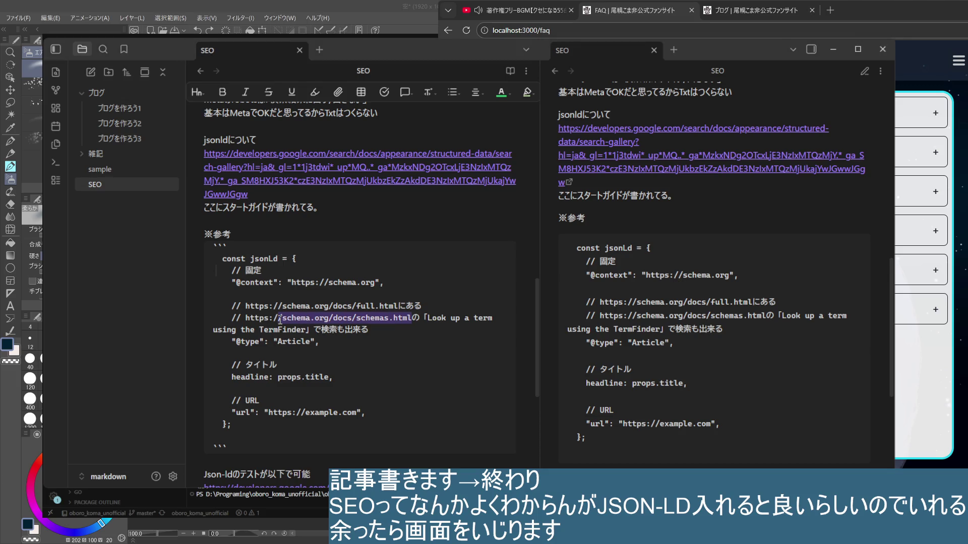